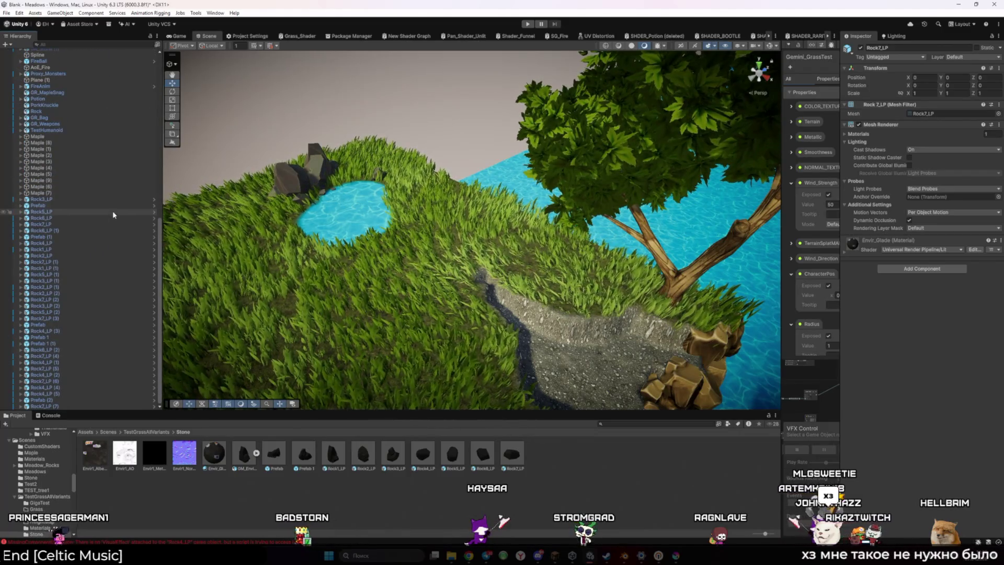
Open and dismiss the Hierarchy options menu, then switch to the Minecraft window.
{"action": "left_click", "coordinate": [157, 36]}
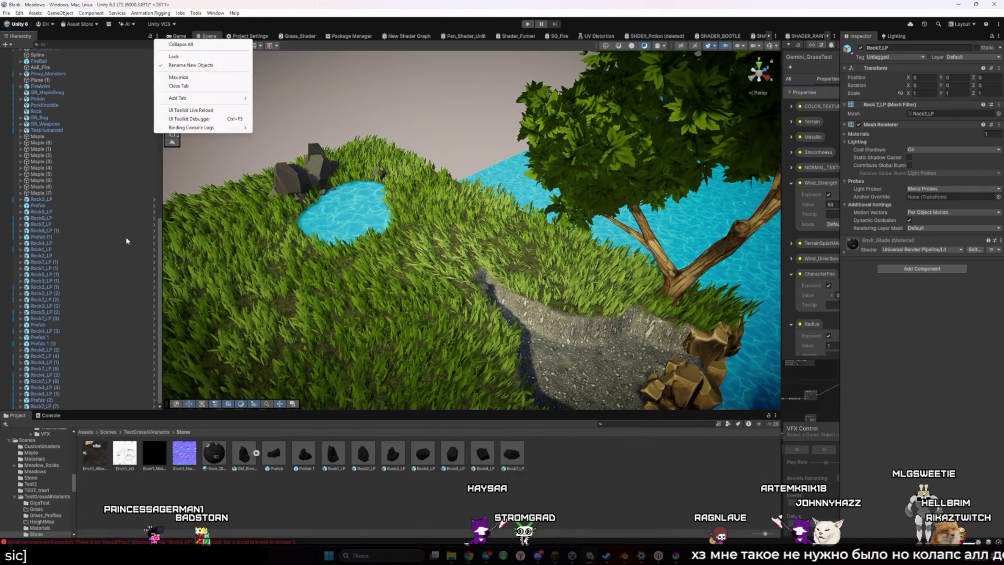
{"action": "left_click", "coordinate": [95, 37]}
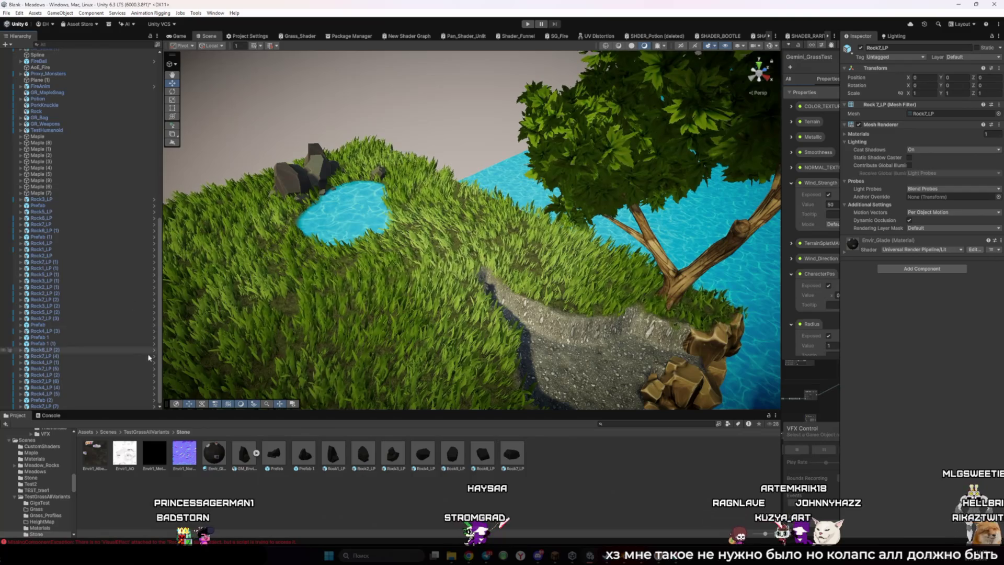
{"action": "left_click", "coordinate": [607, 555]}
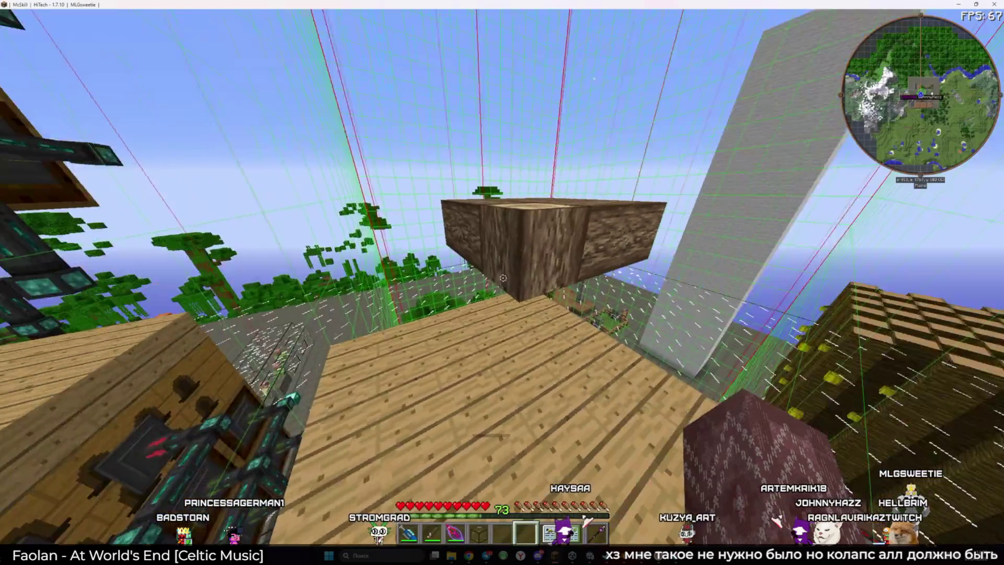
Walk up to the bee apiary and inspect its contents.
{"action": "key", "text": "w"}
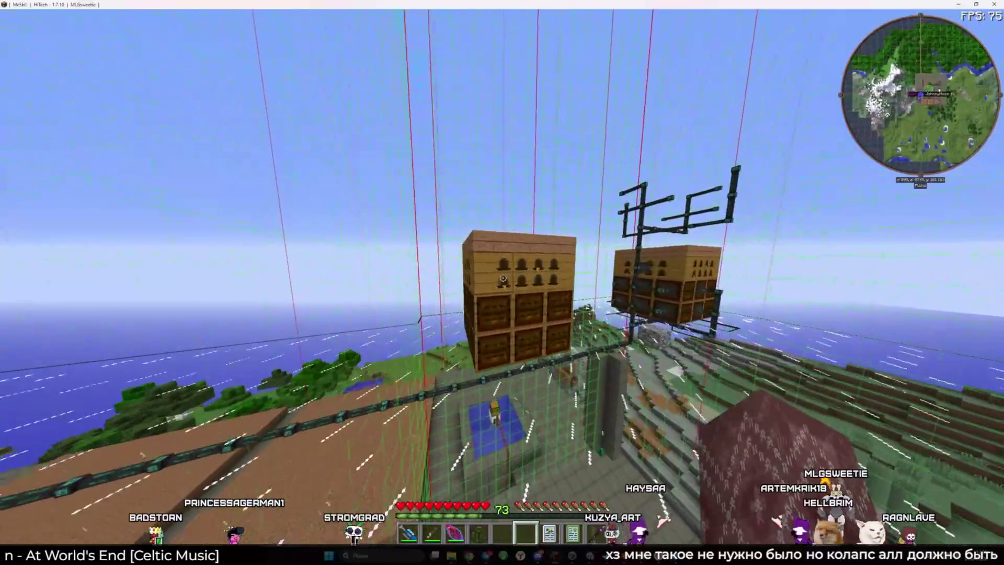
{"action": "right_click", "coordinate": [503, 279]}
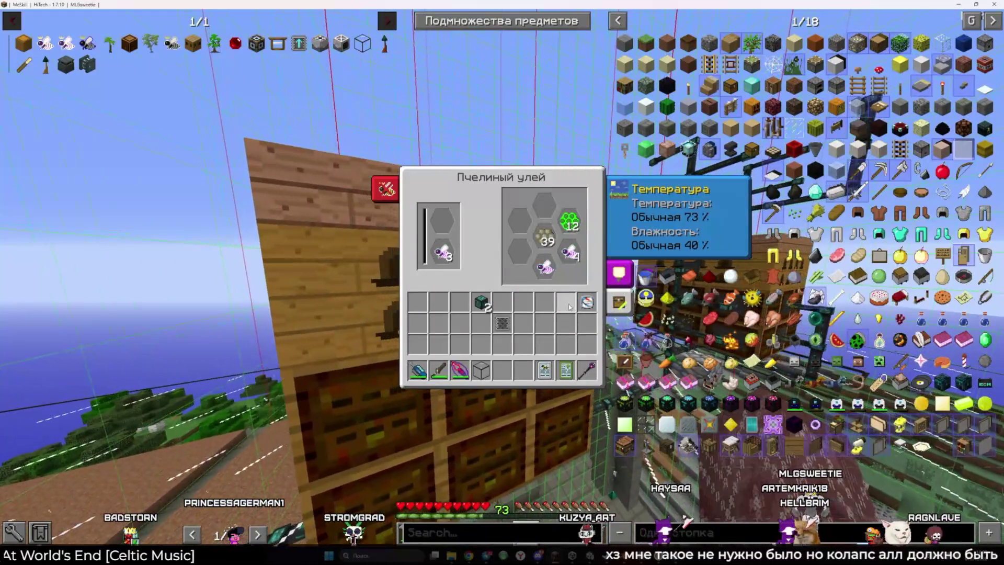
{"action": "key", "text": "Escape"}
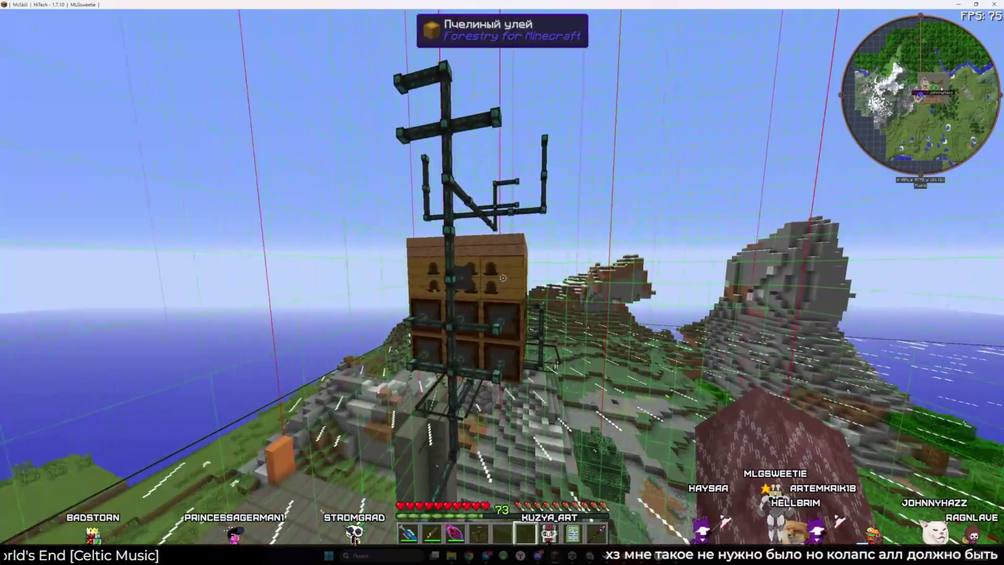
{"action": "right_click", "coordinate": [503, 278]}
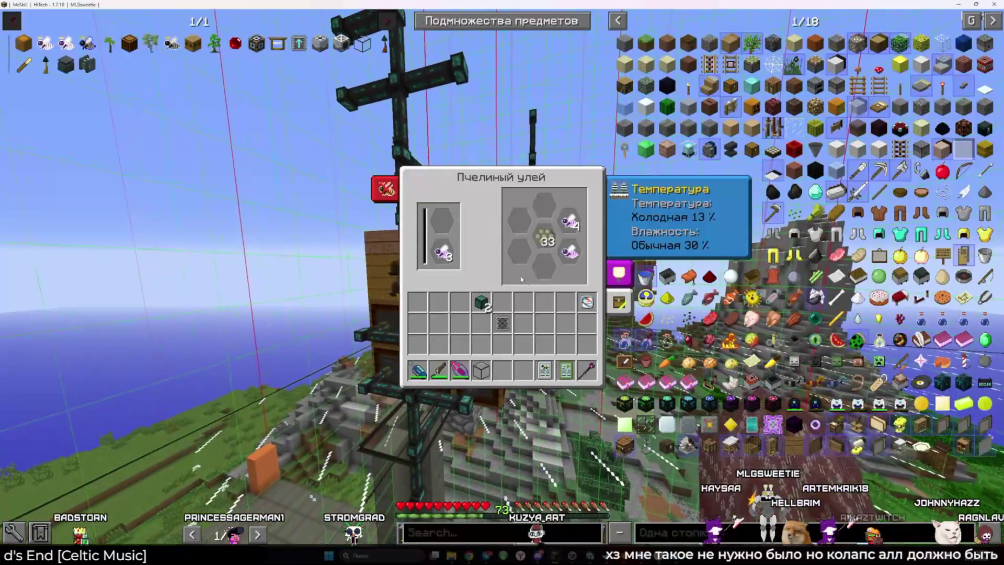
{"action": "key", "text": "Escape"}
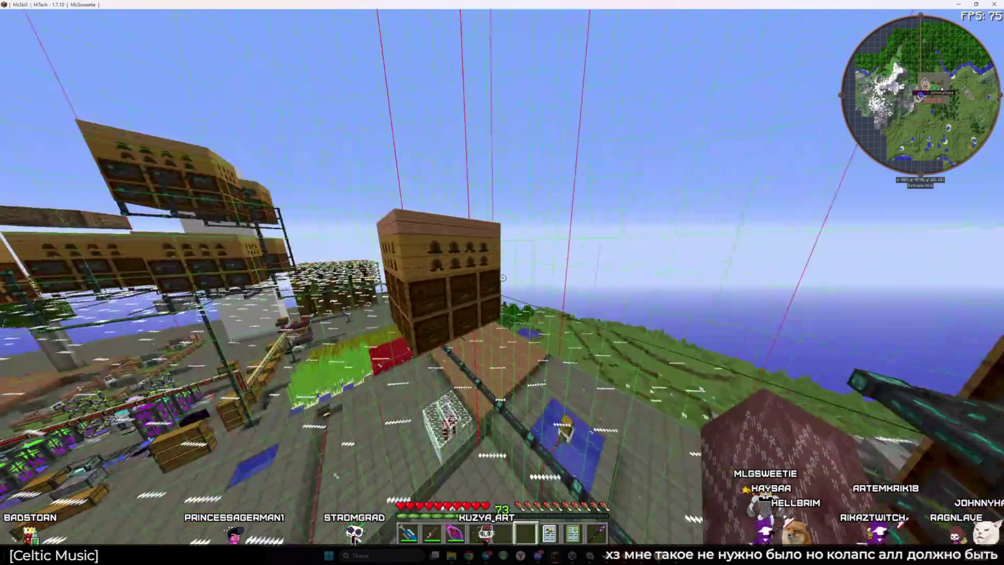
Move the Ender IO pipe stack to the hotbar and break two pipes to collect them.
{"action": "key", "text": "e"}
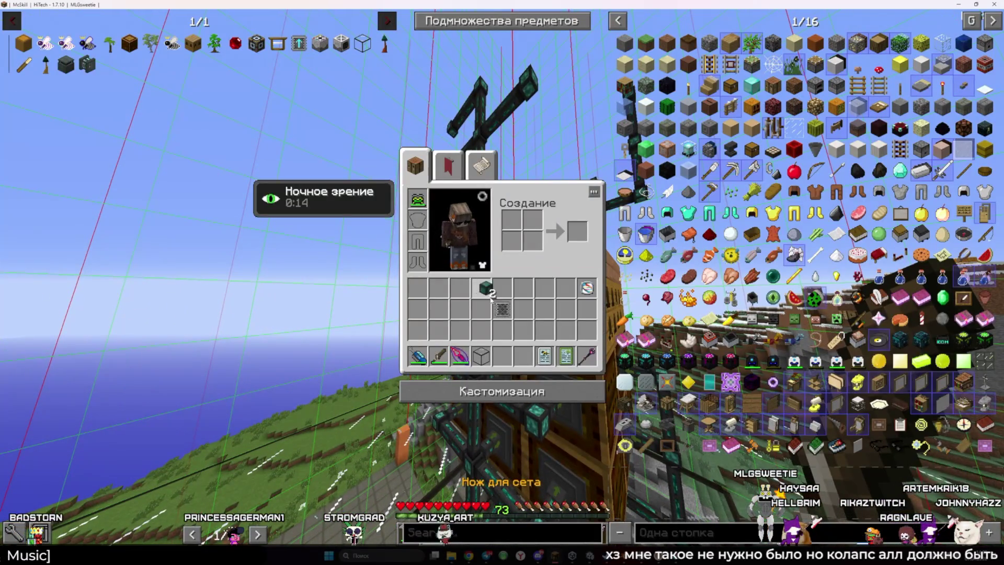
{"action": "key", "text": "5"}
{"action": "key", "text": "e"}
{"action": "scroll", "coordinate": [502, 282], "scroll_direction": "down", "scroll_amount": 1}
{"action": "left_click", "coordinate": [503, 279]}
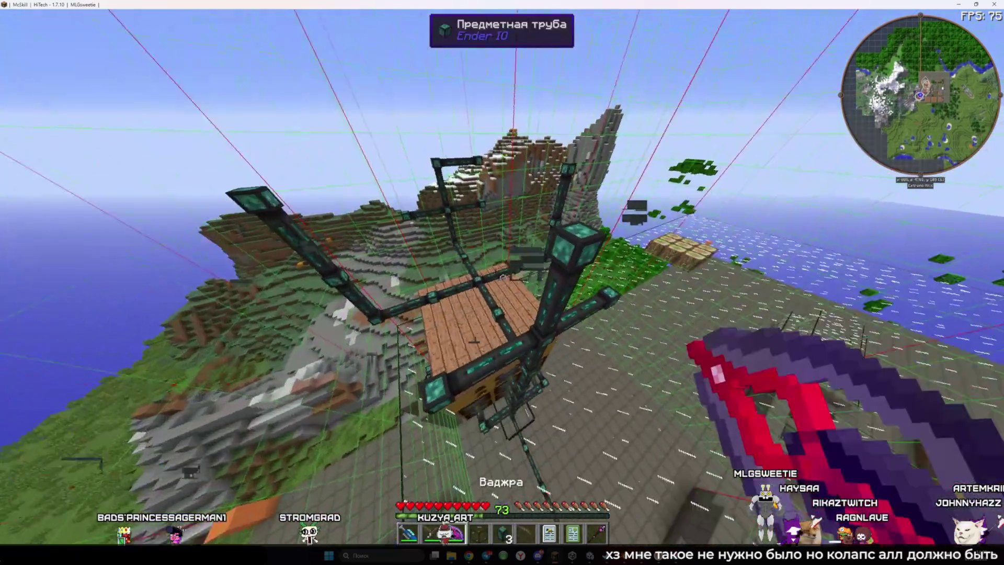
{"action": "left_click", "coordinate": [503, 277]}
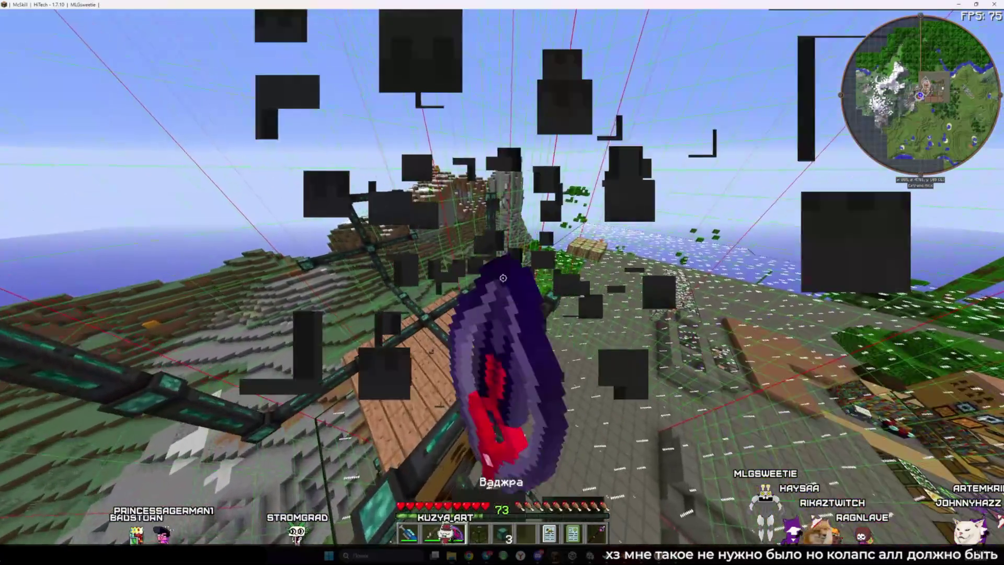
{"action": "scroll", "coordinate": [503, 278], "scroll_direction": "up", "scroll_amount": 1}
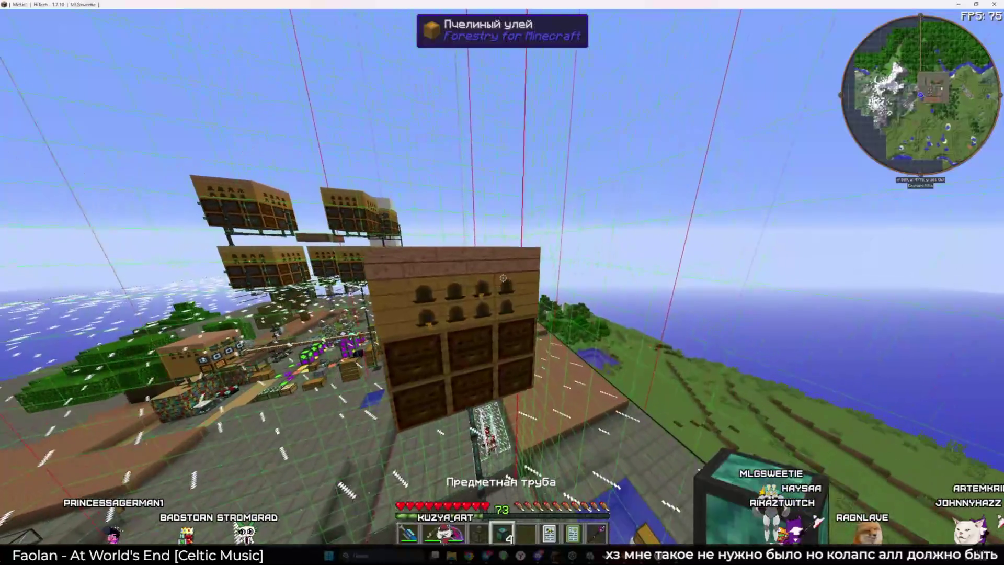
Lay item conduits across the apiary top and set its two connectors to extract and insert.
{"action": "key", "text": "a"}
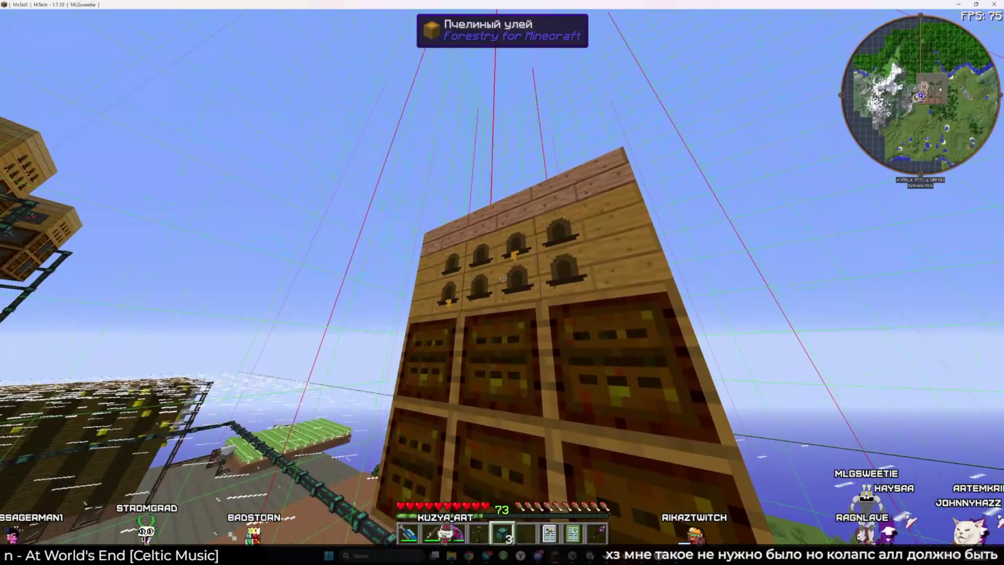
{"action": "right_click", "coordinate": [503, 278]}
{"action": "right_click", "coordinate": [503, 277]}
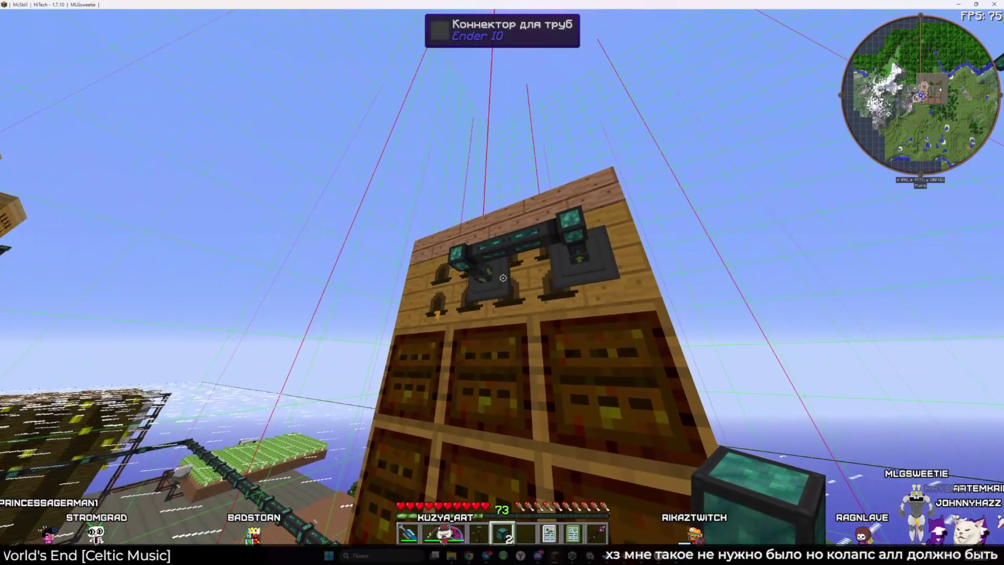
{"action": "right_click", "coordinate": [503, 278]}
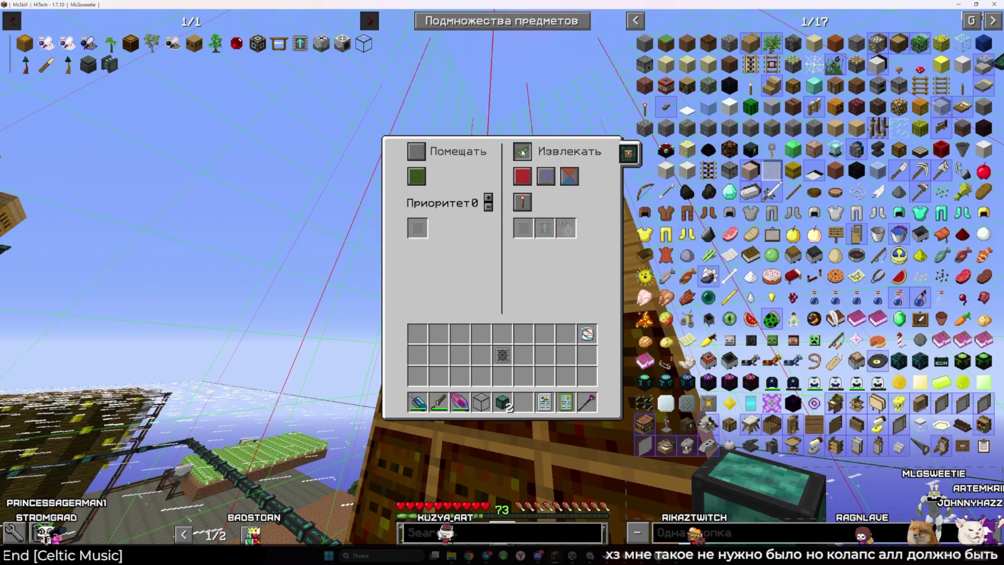
{"action": "key", "text": "Escape"}
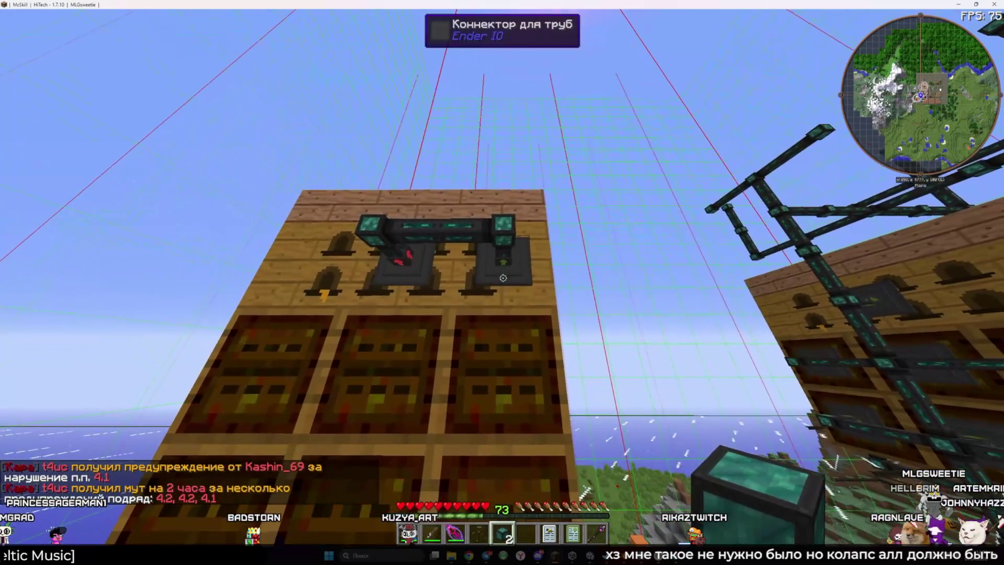
{"action": "right_click", "coordinate": [503, 281]}
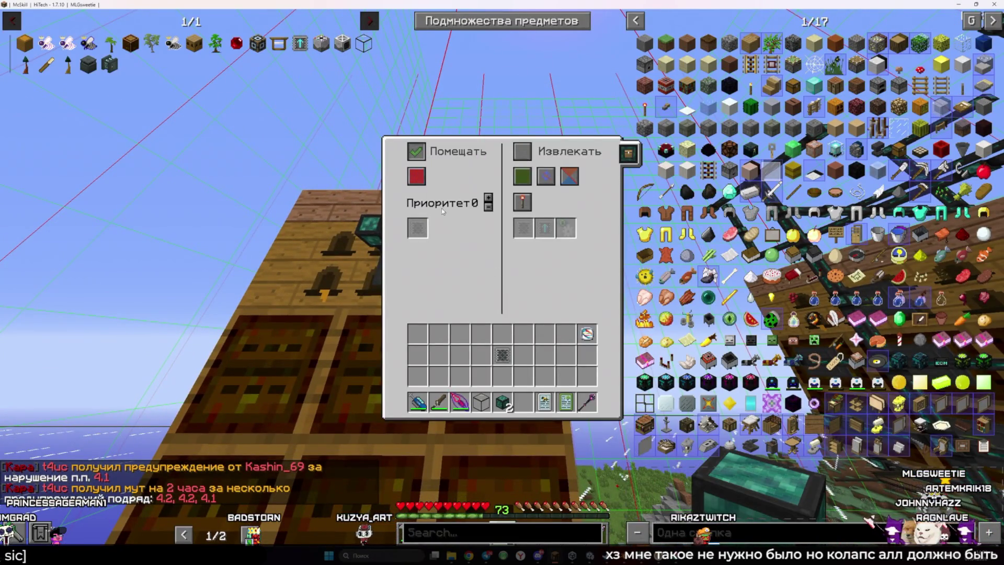
{"action": "key", "text": "Escape"}
Check a beehive's contents, then fly up over the base.
{"action": "right_click", "coordinate": [502, 282]}
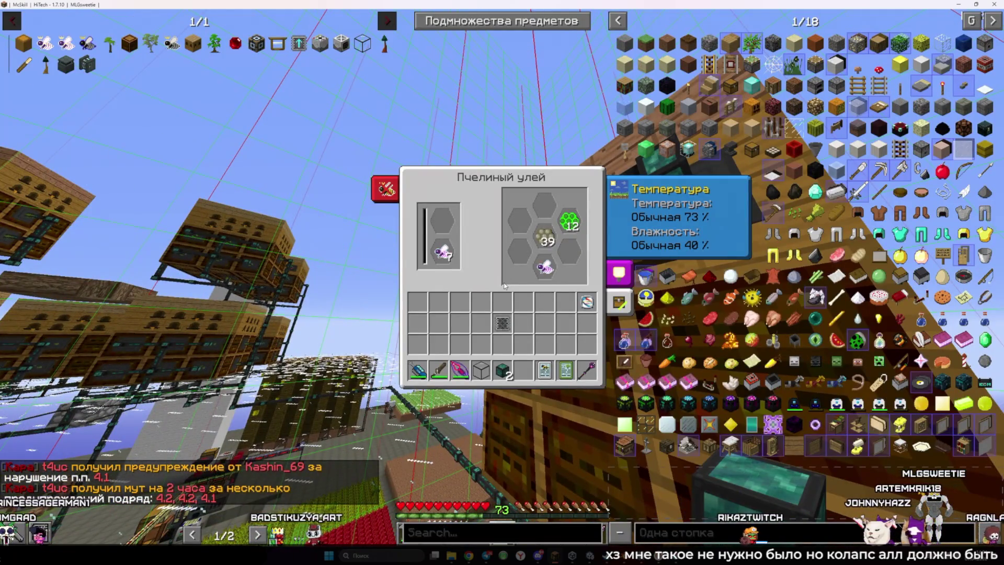
{"action": "key", "text": "Escape"}
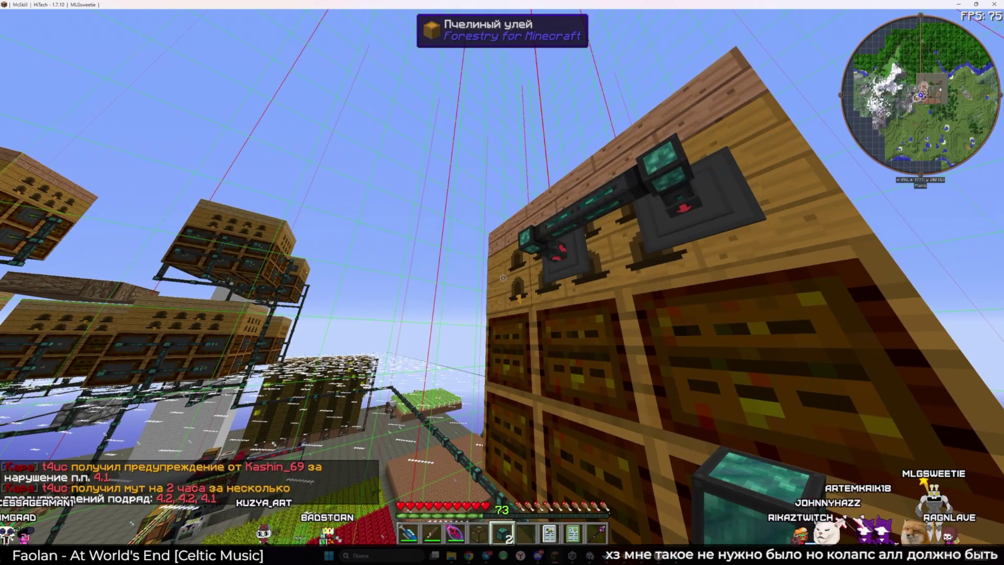
{"action": "key", "text": "6"}
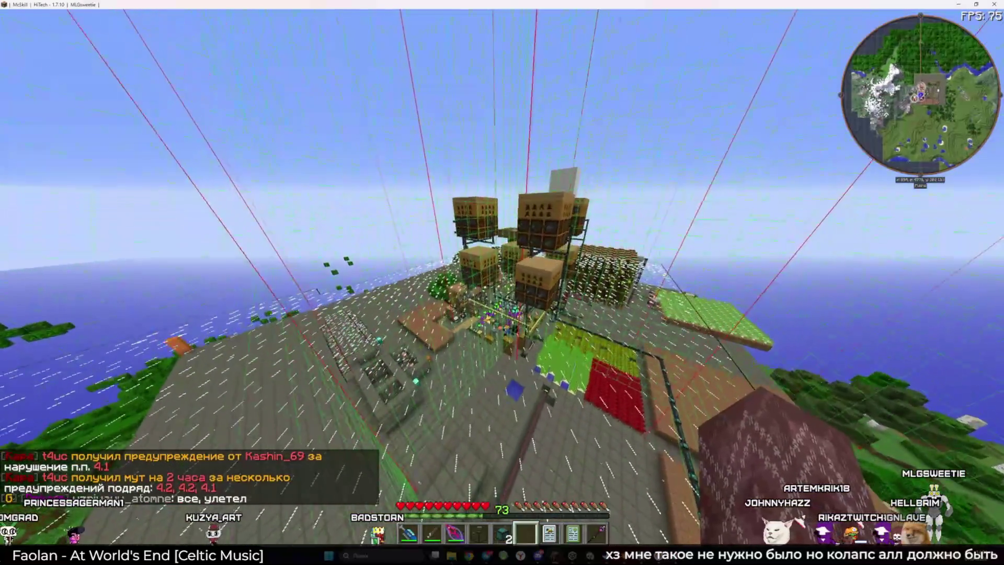
{"action": "key", "text": "w"}
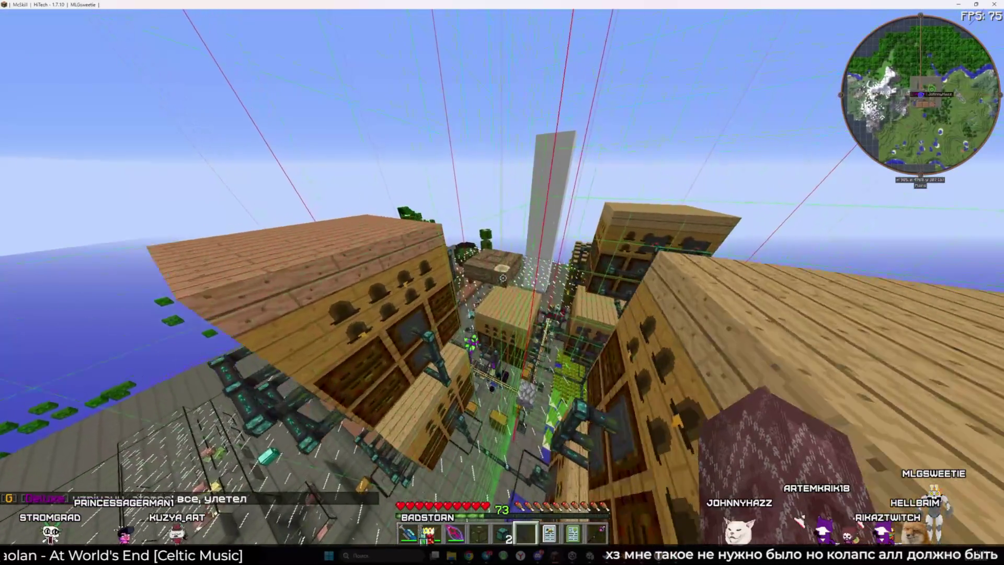
Open the server quick menu and send the chat message 'tnbi тиш мэ'.
{"action": "key", "text": "m"}
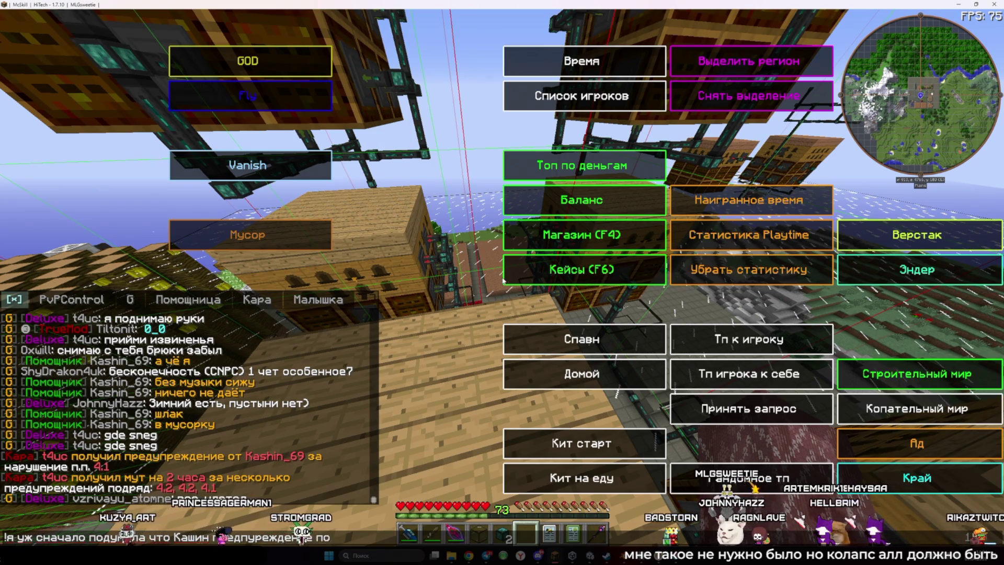
{"action": "key", "text": "Escape"}
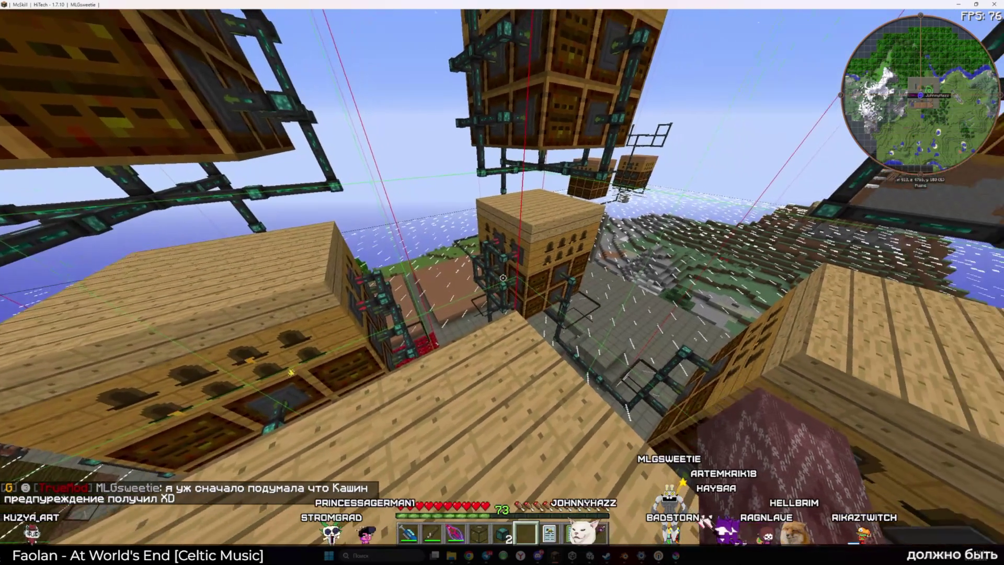
{"action": "key", "text": "t"}
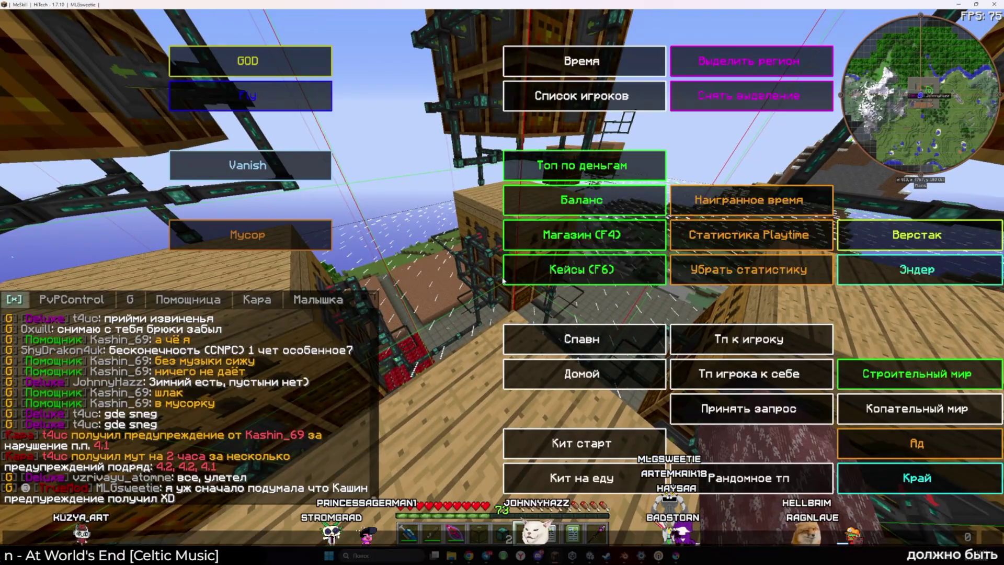
{"action": "key", "text": "Escape"}
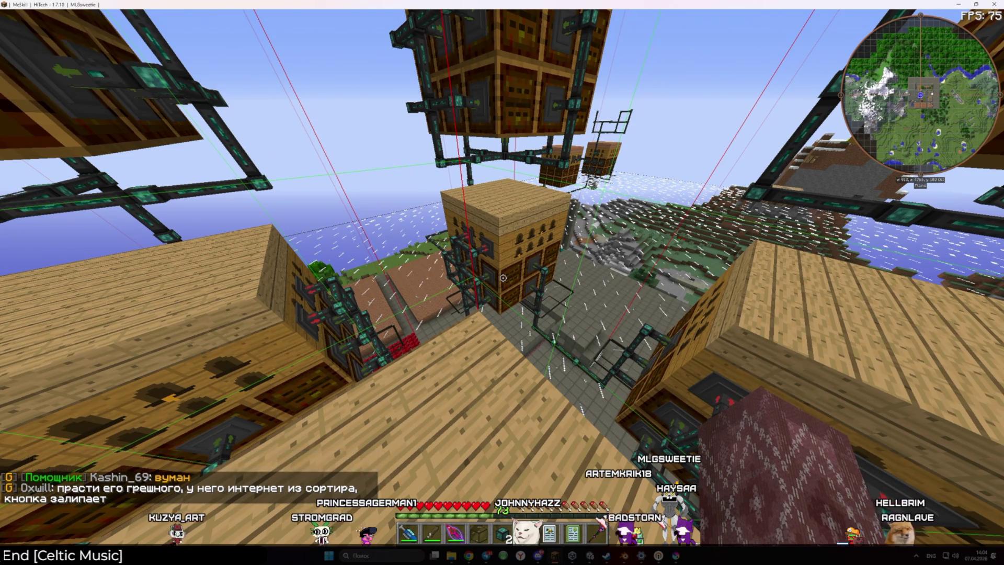
{"action": "type", "text": "t"}
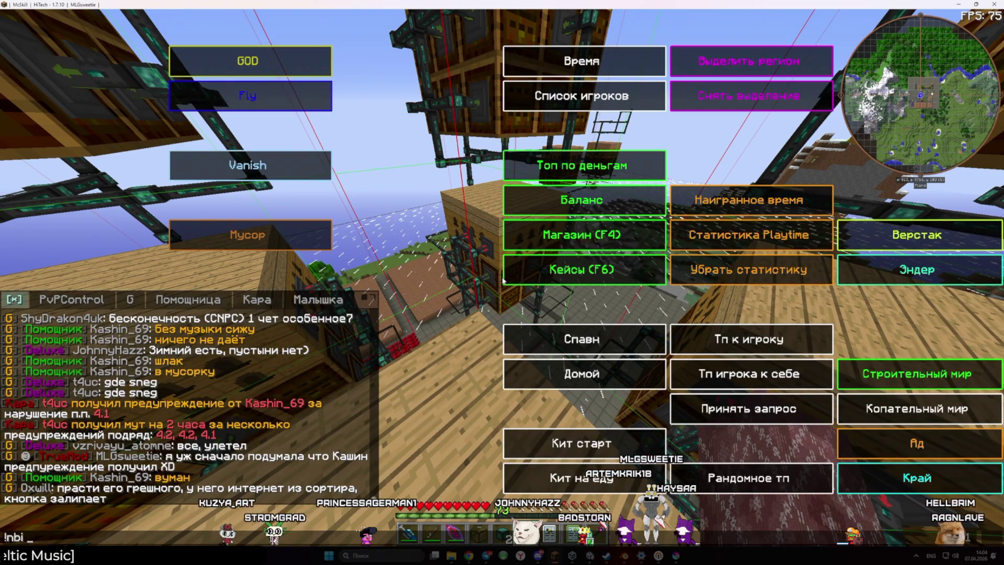
{"action": "type", "text": "nbi"}
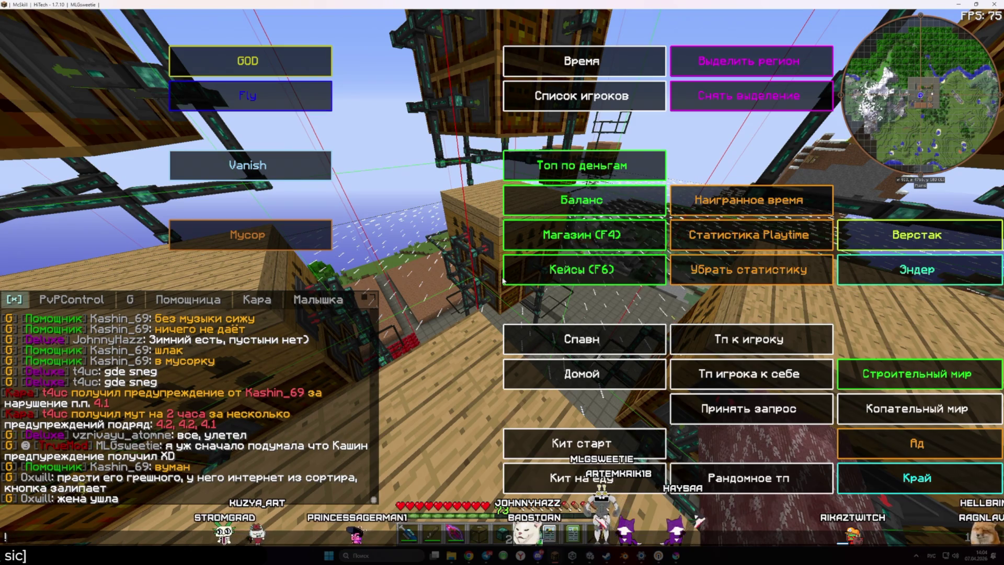
{"action": "type", "text": " тиш мэн"}
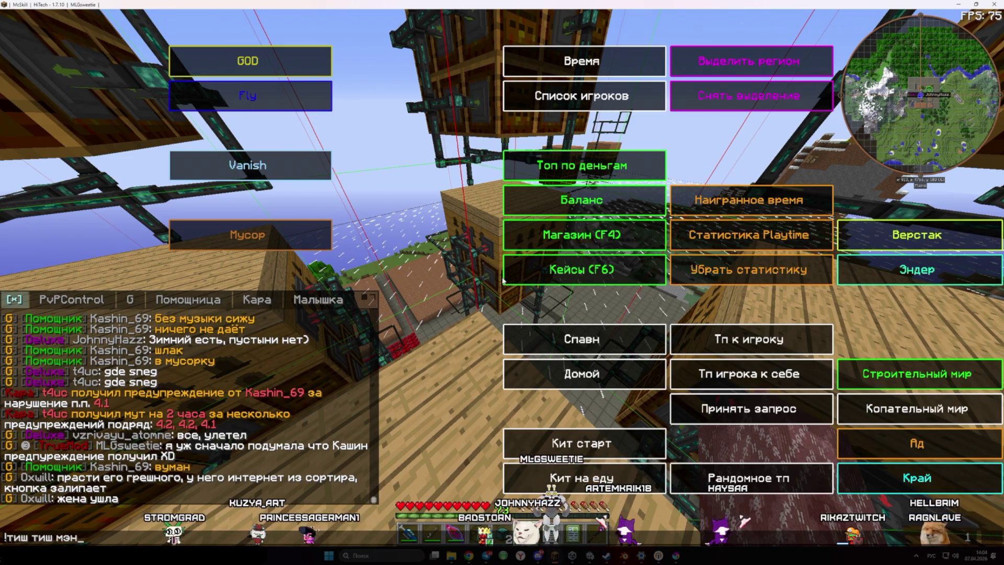
{"action": "key", "text": "Return"}
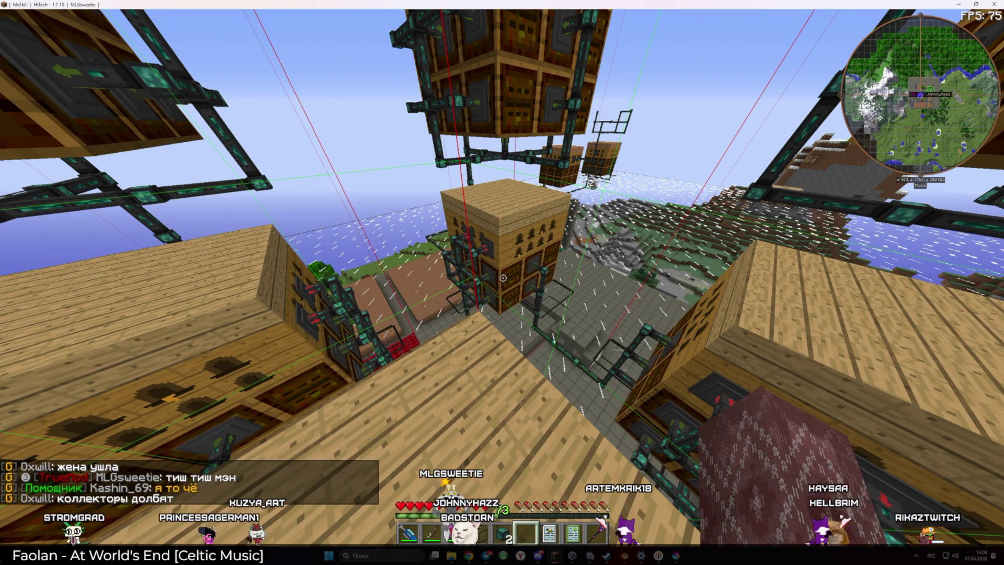
Close the quick menu and return to Unity, viewing the pond island.
{"action": "key", "text": "m"}
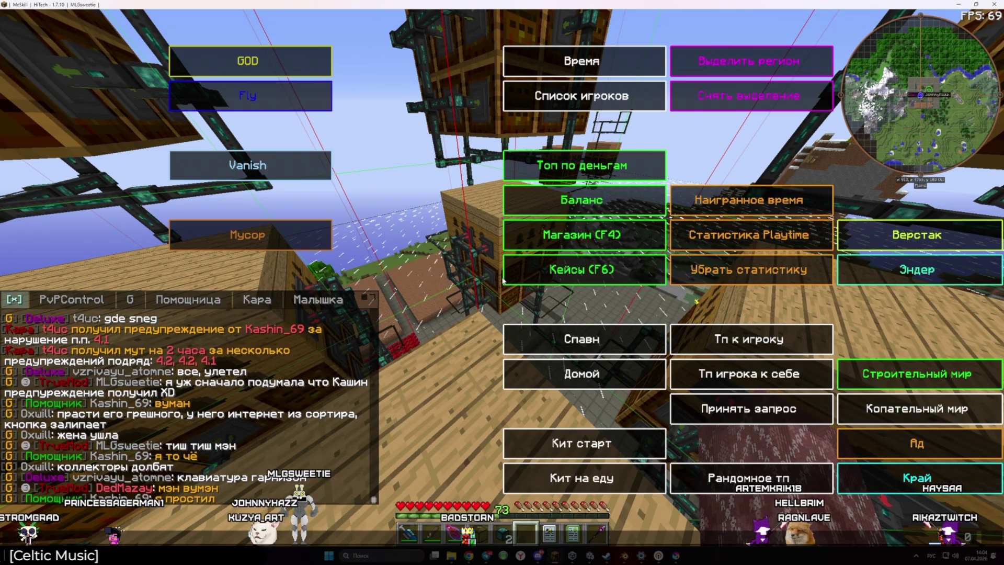
{"action": "key", "text": "Escape"}
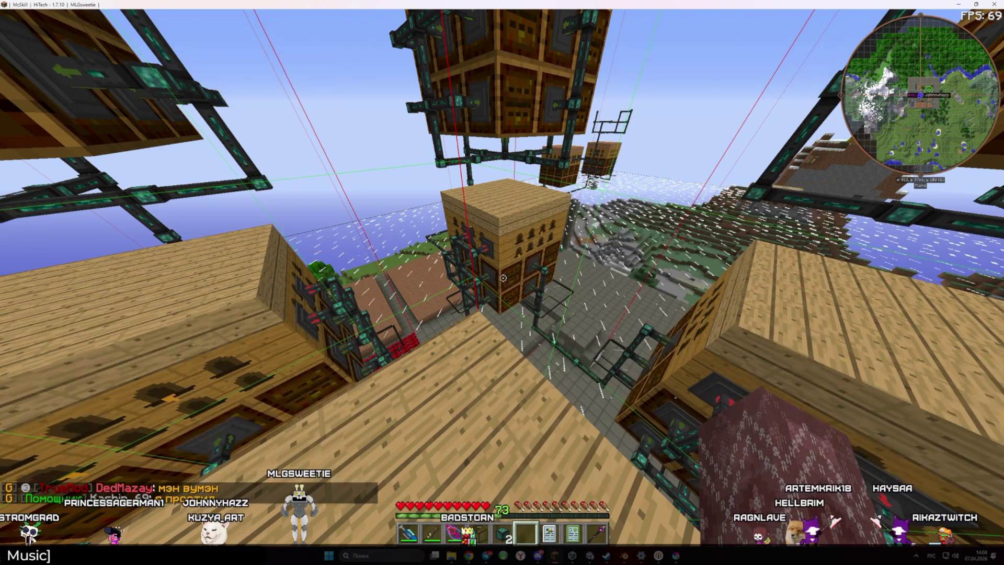
{"action": "key", "text": "alt+Tab"}
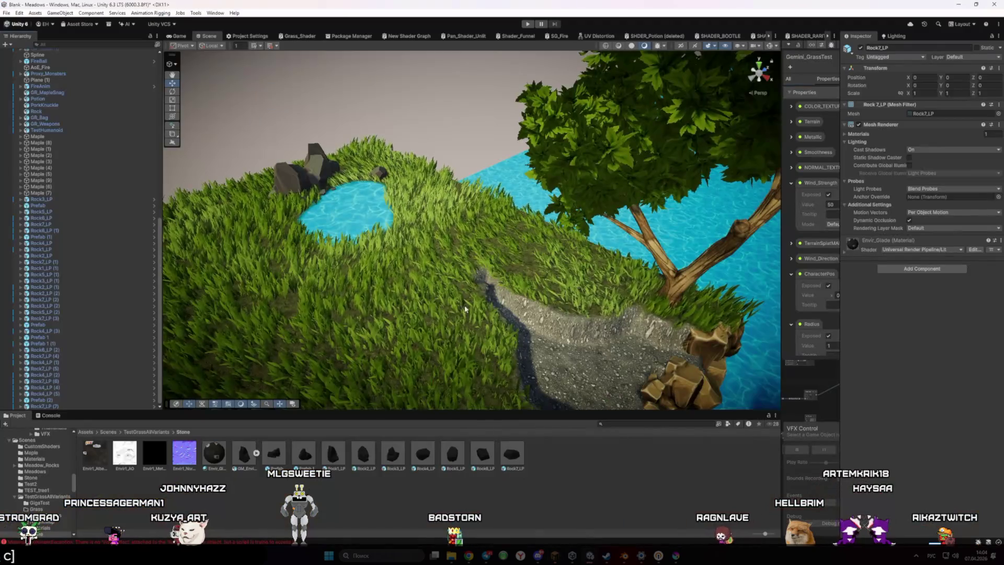
{"action": "mouse_move", "coordinate": [465, 309]}
{"action": "left_mouse_down"}
{"action": "mouse_move", "coordinate": [359, 303]}
{"action": "mouse_move", "coordinate": [419, 268]}
{"action": "left_mouse_up"}
{"action": "key", "text": "alt+Tab"}
{"action": "key", "text": "Escape"}
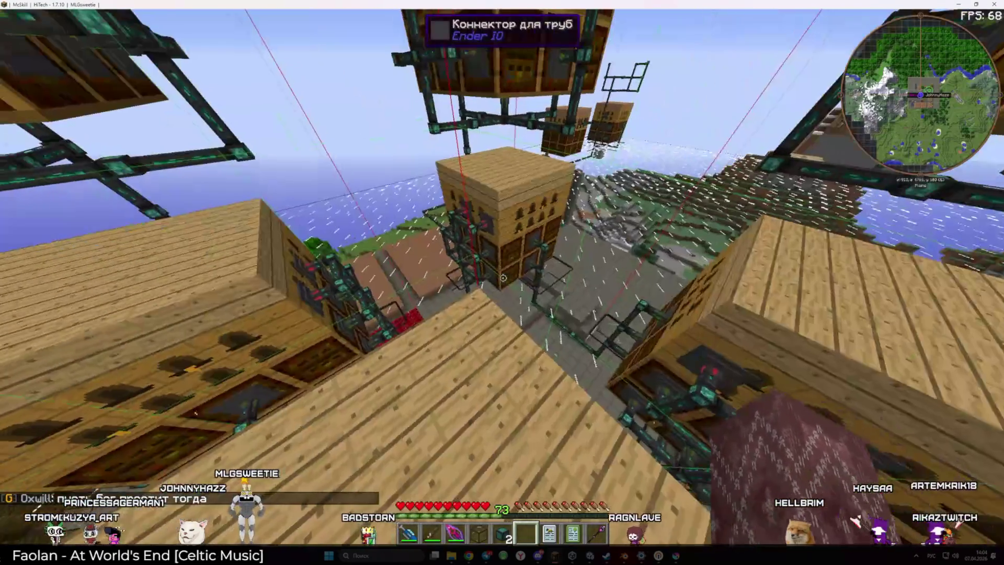
{"action": "key", "text": "alt+Tab"}
{"action": "mouse_move", "coordinate": [503, 281]}
{"action": "left_mouse_down"}
{"action": "mouse_move", "coordinate": [486, 285]}
{"action": "mouse_move", "coordinate": [523, 277]}
{"action": "mouse_move", "coordinate": [422, 268]}
{"action": "left_mouse_up"}
{"action": "scroll", "coordinate": [422, 268], "scroll_direction": "up", "scroll_amount": 5}
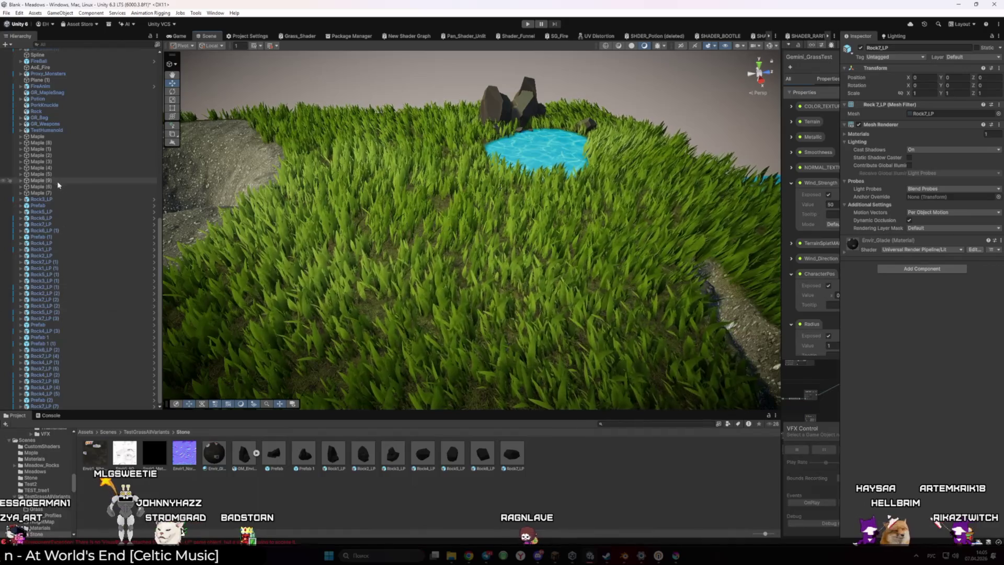
Frame Maple (7), duplicate it as a test tree, then delete the copy Maple (10).
{"action": "double_click", "coordinate": [36, 193]}
{"action": "left_click_drag", "start_coordinate": [438, 273], "coordinate": [434, 278]}
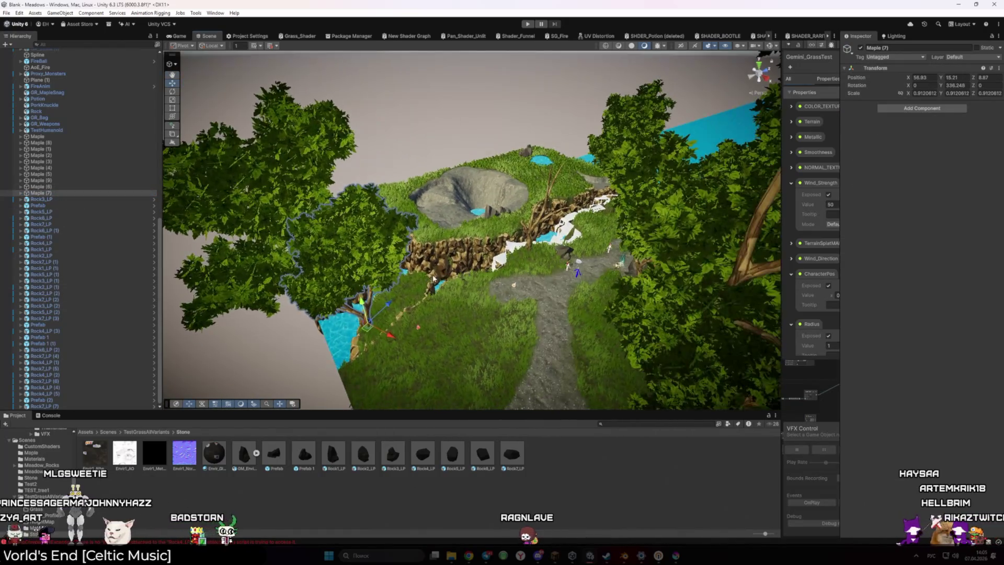
{"action": "key", "text": "ctrl+d"}
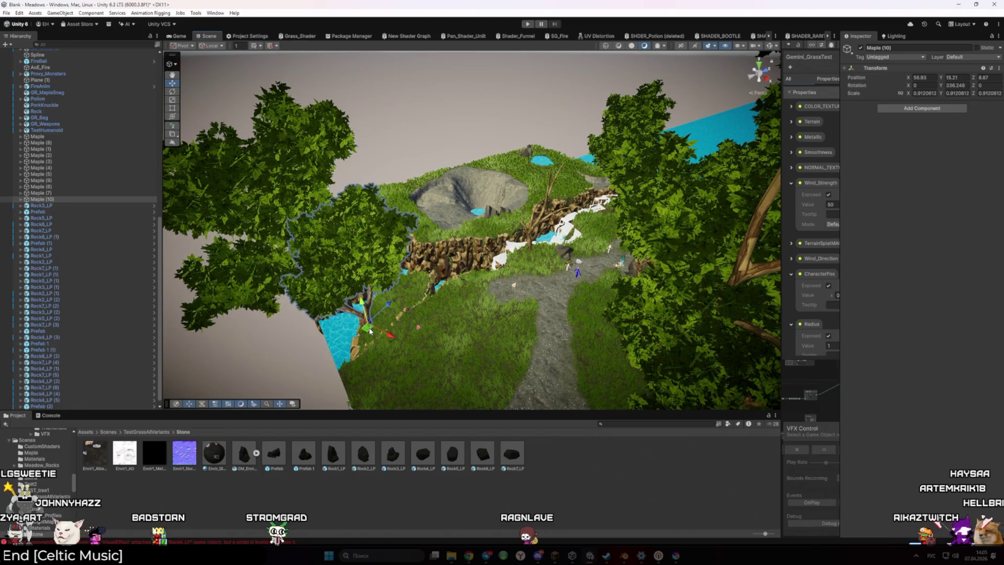
{"action": "mouse_move", "coordinate": [370, 331]}
{"action": "left_mouse_down"}
{"action": "mouse_move", "coordinate": [460, 246]}
{"action": "mouse_move", "coordinate": [548, 191]}
{"action": "mouse_move", "coordinate": [469, 224]}
{"action": "left_mouse_up"}
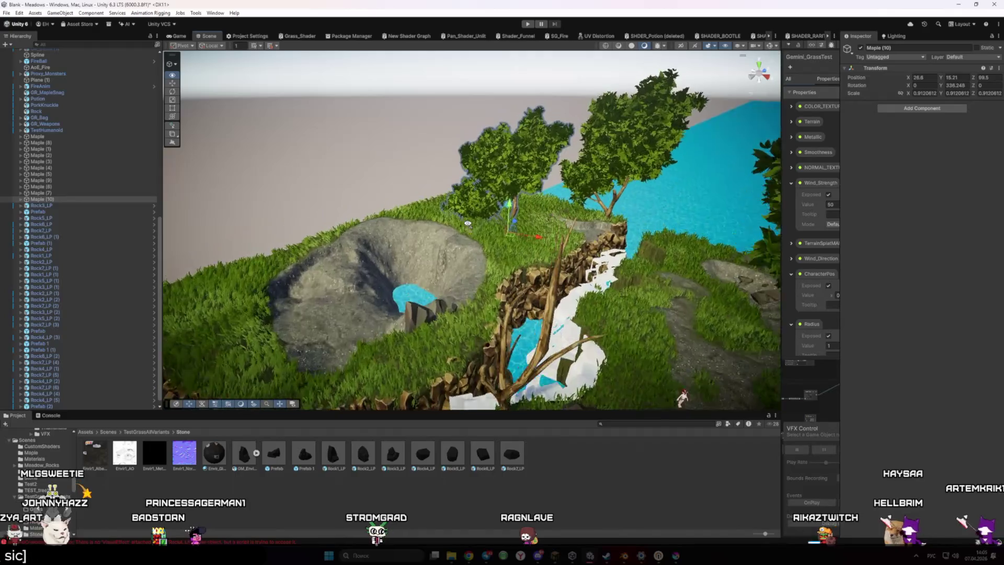
{"action": "scroll", "coordinate": [470, 225], "scroll_direction": "up", "scroll_amount": 3}
{"action": "key", "text": "Delete"}
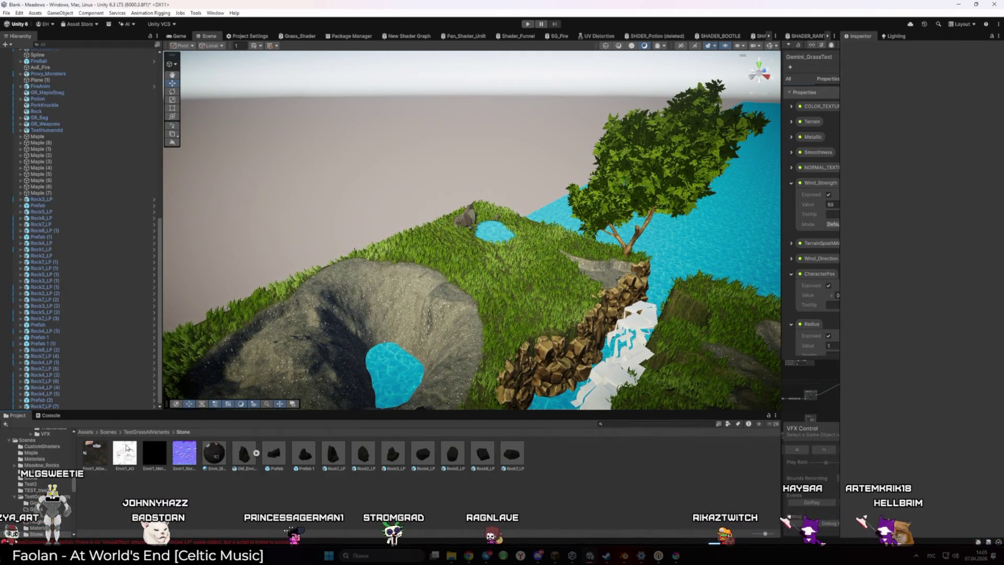
Try placing the GR_MAPLE model from the Maple folder, then undo it.
{"action": "left_click", "coordinate": [601, 157]}
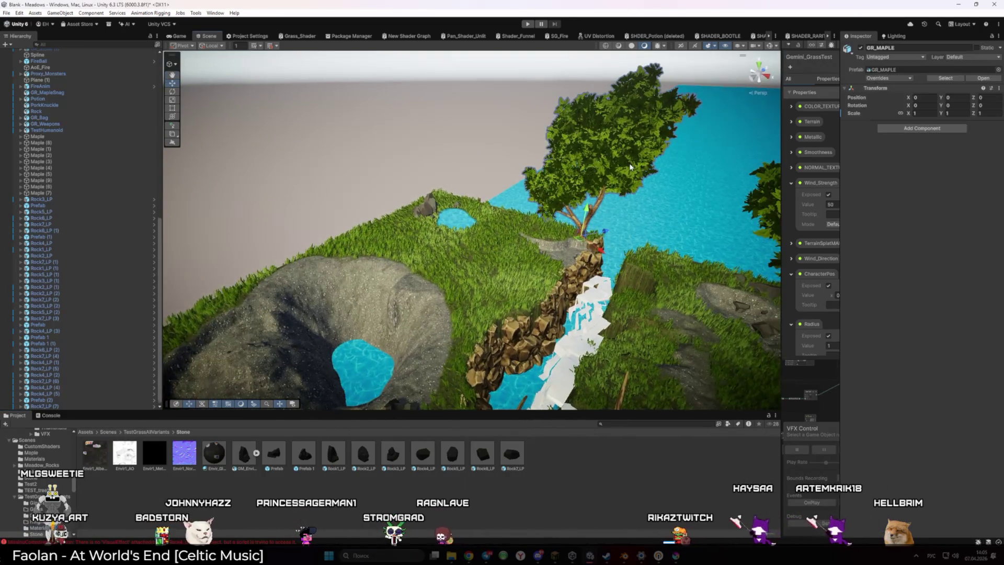
{"action": "left_click", "coordinate": [880, 69]}
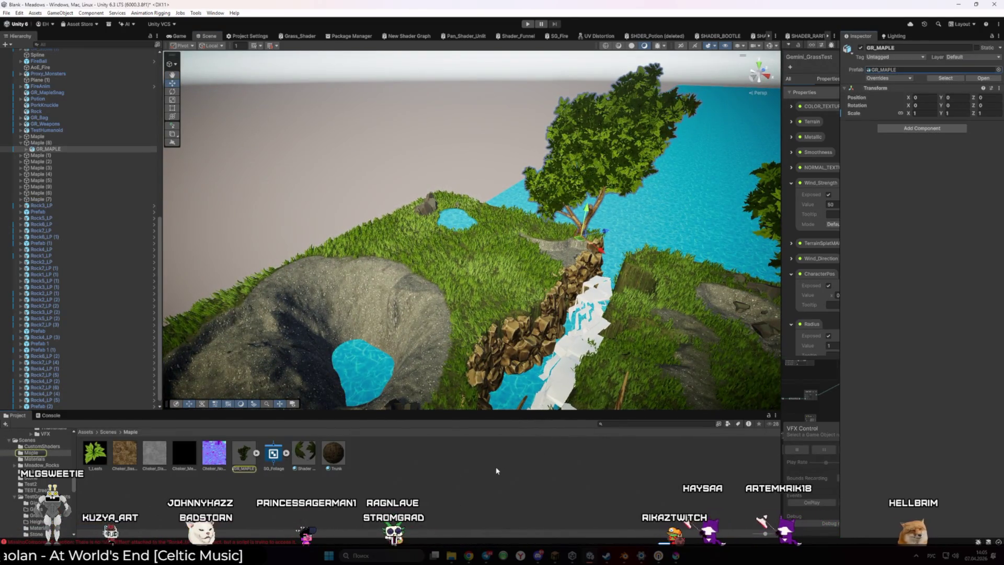
{"action": "left_click_drag", "start_coordinate": [419, 309], "coordinate": [366, 310]}
{"action": "mouse_move", "coordinate": [243, 453]}
{"action": "left_mouse_down"}
{"action": "mouse_move", "coordinate": [555, 220]}
{"action": "mouse_move", "coordinate": [490, 257]}
{"action": "left_mouse_up"}
{"action": "key", "text": "ctrl+z"}
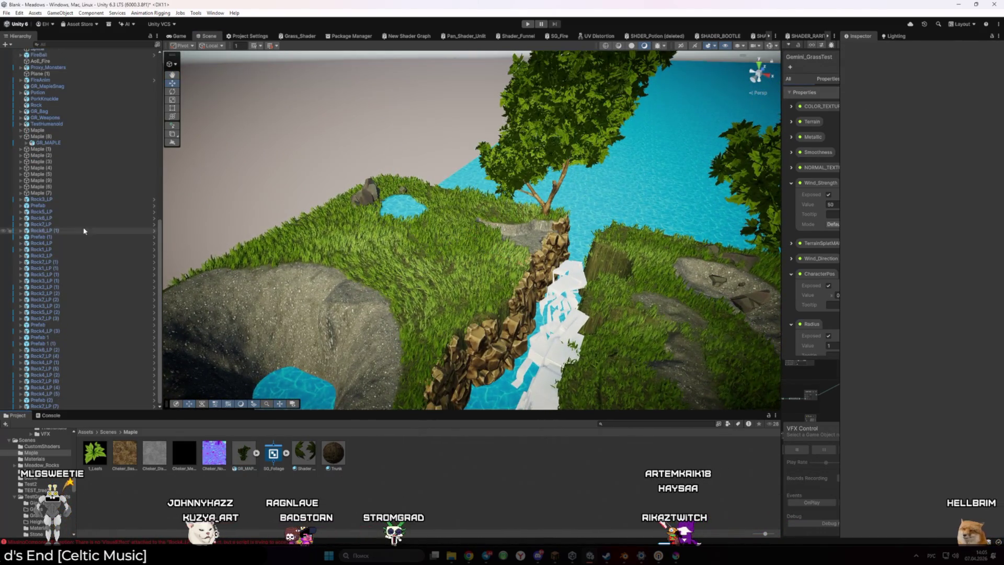
{"action": "key", "text": "ctrl+z"}
Save the Maple group as a prefab in the Maple folder and place one in the meadow.
{"action": "left_click_drag", "start_coordinate": [390, 478], "coordinate": [389, 478]}
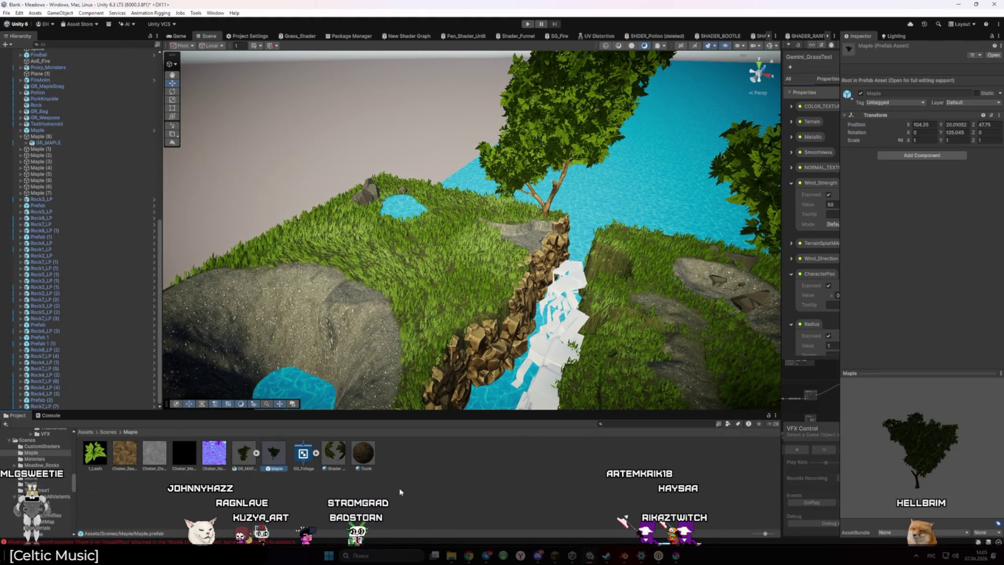
{"action": "mouse_move", "coordinate": [273, 453]}
{"action": "left_mouse_down"}
{"action": "mouse_move", "coordinate": [422, 271]}
{"action": "mouse_move", "coordinate": [328, 274]}
{"action": "mouse_move", "coordinate": [402, 257]}
{"action": "mouse_move", "coordinate": [403, 217]}
{"action": "mouse_move", "coordinate": [347, 224]}
{"action": "mouse_move", "coordinate": [402, 197]}
{"action": "mouse_move", "coordinate": [444, 193]}
{"action": "left_mouse_up"}
{"action": "key", "text": "e"}
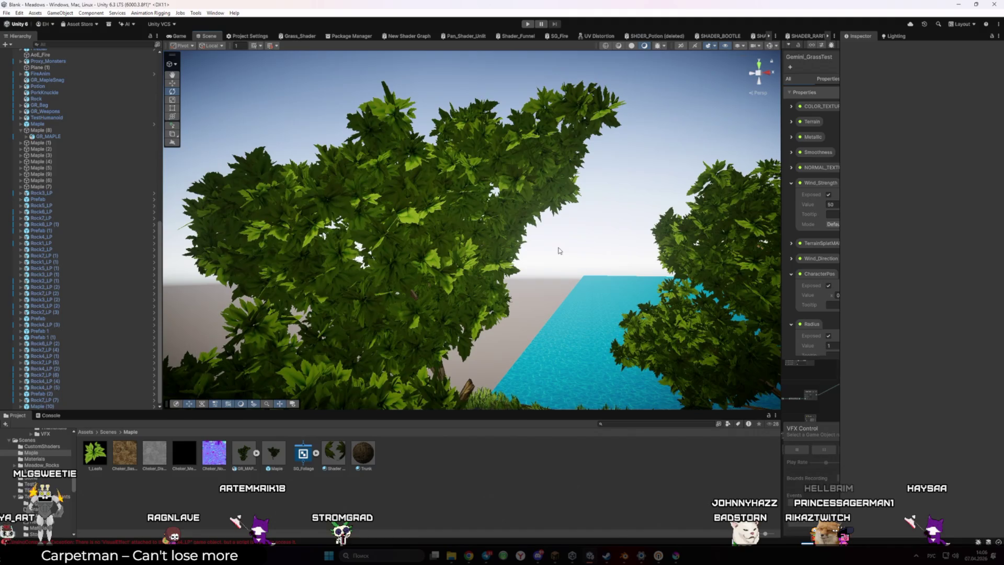
{"action": "scroll", "coordinate": [559, 250], "scroll_direction": "down", "scroll_amount": 3}
{"action": "key", "text": "ctrl+2"}
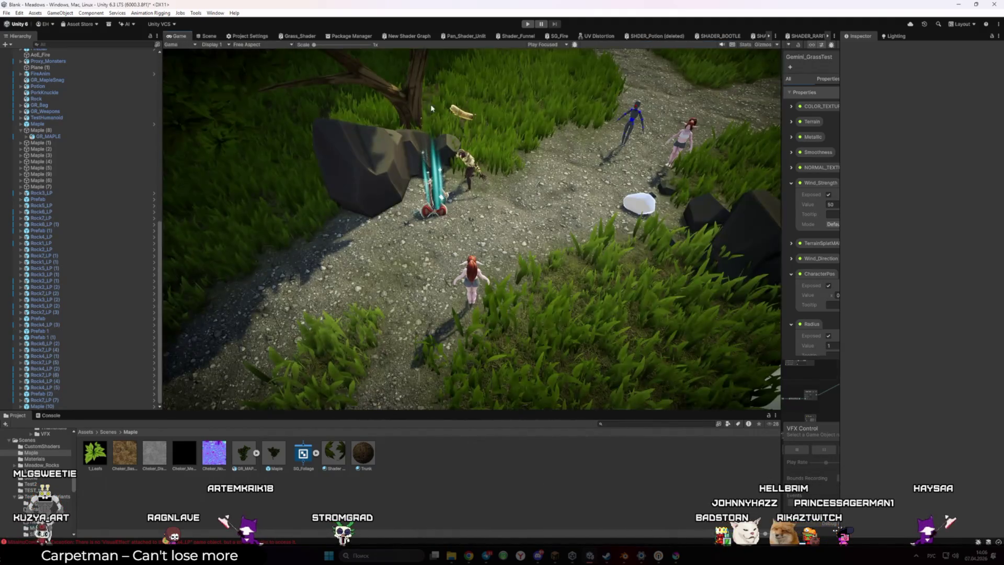
{"action": "key", "text": "ctrl+p"}
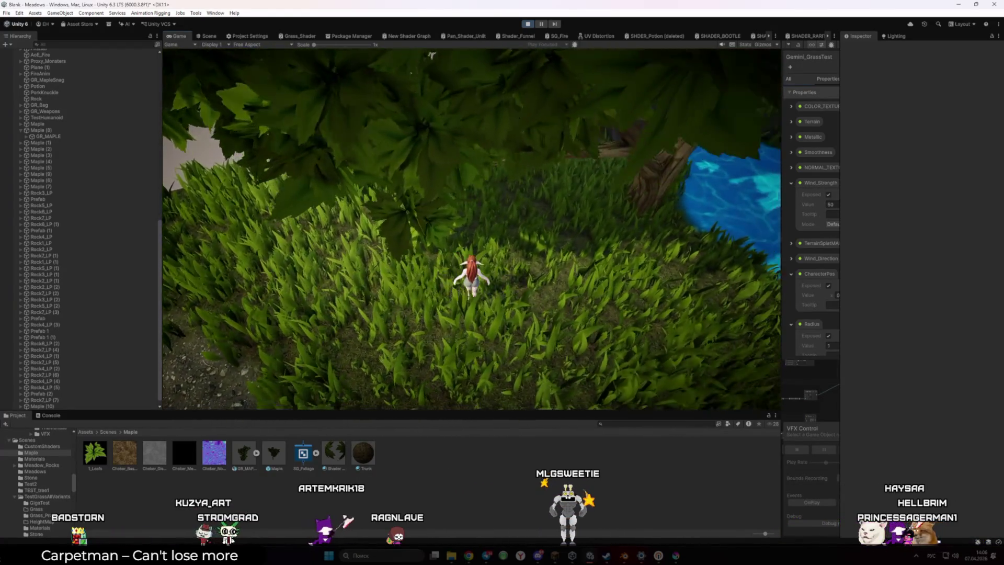
{"action": "key", "text": "w"}
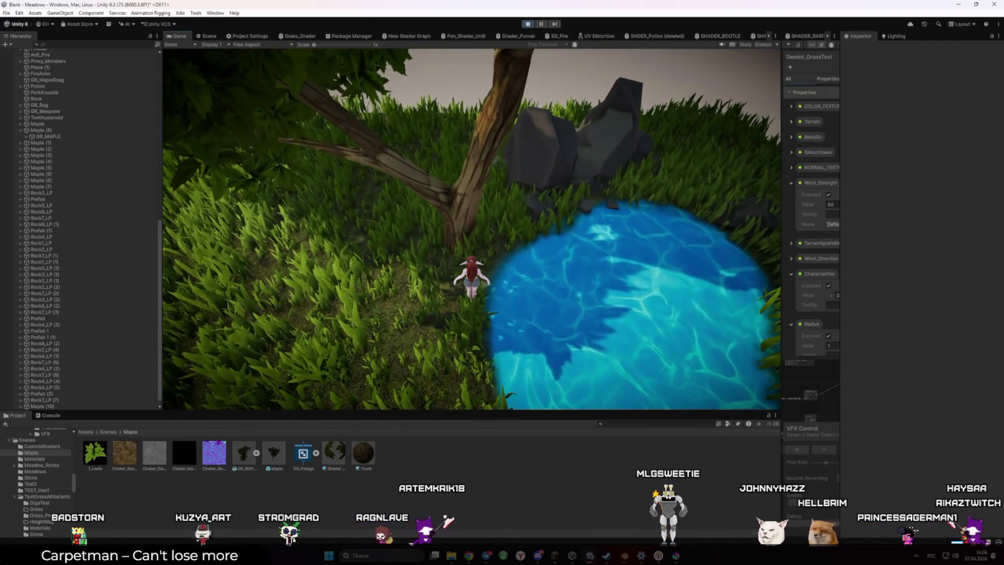
{"action": "key", "text": "ctrl+p"}
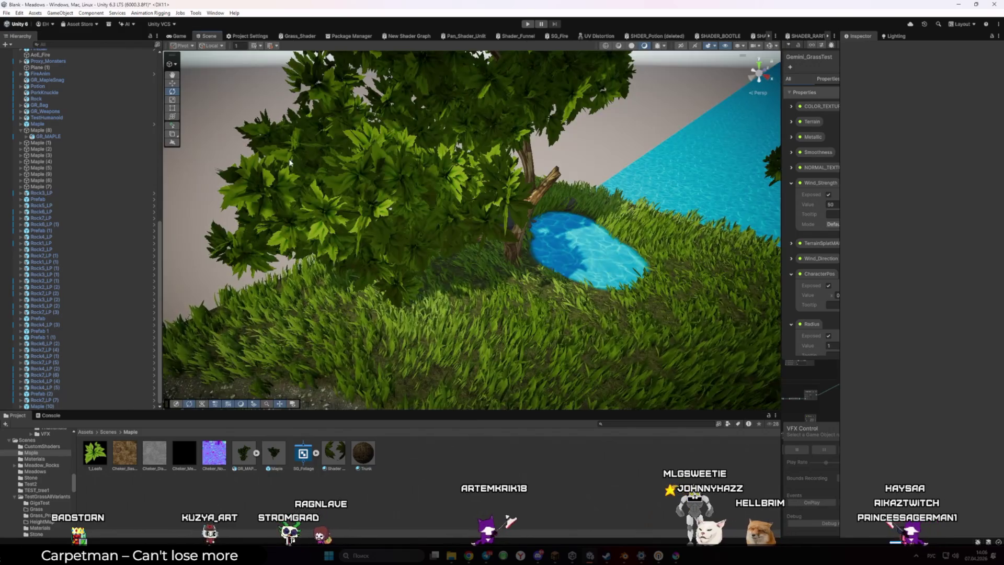
{"action": "left_click_drag", "start_coordinate": [373, 91], "coordinate": [258, 199]}
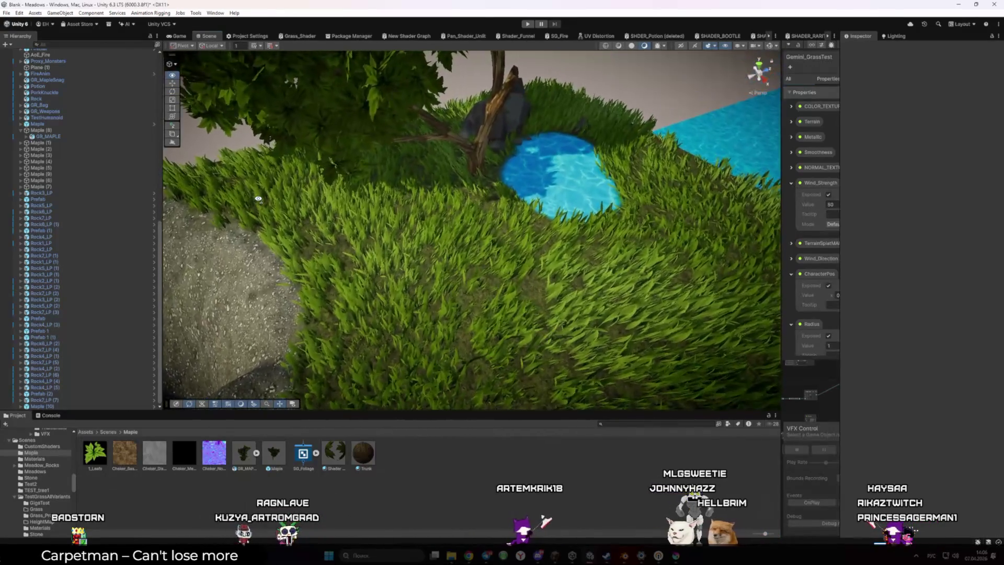
Nest Maple (10) under Maple (7), scale it to about 1.34, and shift it beside the pond.
{"action": "left_click", "coordinate": [467, 176]}
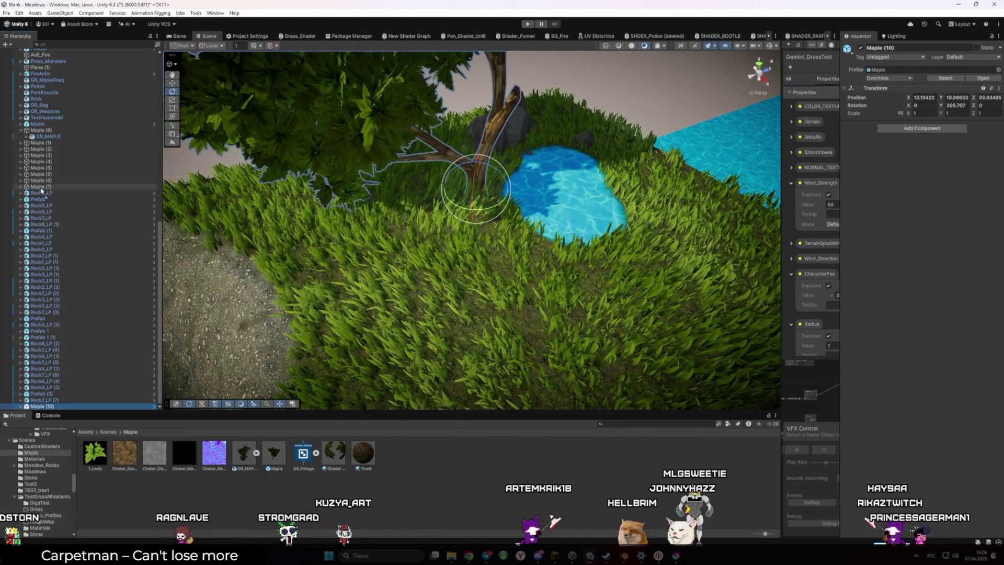
{"action": "left_click_drag", "start_coordinate": [45, 192], "coordinate": [45, 192]}
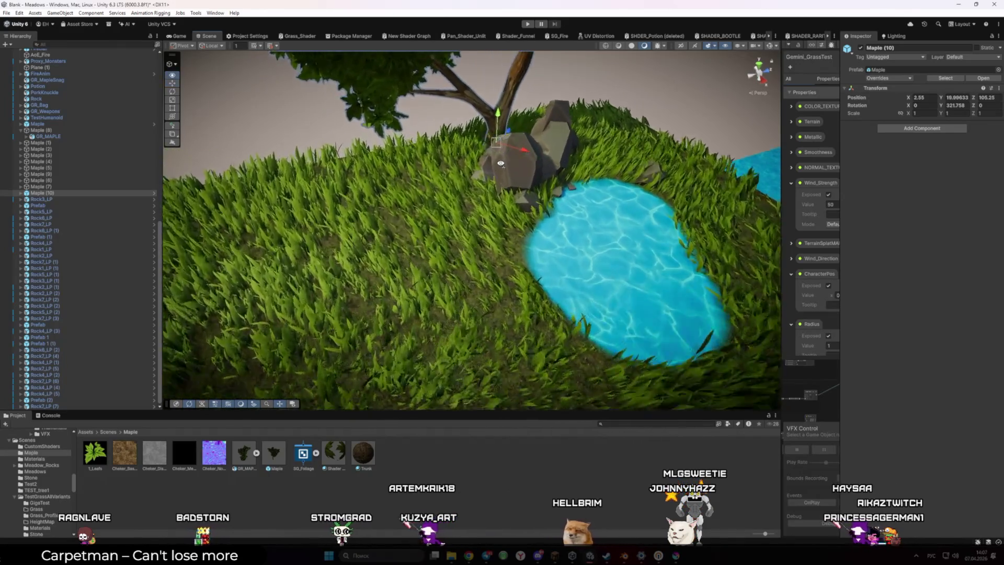
{"action": "left_click_drag", "start_coordinate": [504, 173], "coordinate": [510, 119]}
{"action": "mouse_move", "coordinate": [515, 167]}
{"action": "left_mouse_down"}
{"action": "mouse_move", "coordinate": [515, 178]}
{"action": "mouse_move", "coordinate": [498, 152]}
{"action": "mouse_move", "coordinate": [471, 196]}
{"action": "mouse_move", "coordinate": [499, 217]}
{"action": "mouse_move", "coordinate": [466, 176]}
{"action": "left_mouse_up"}
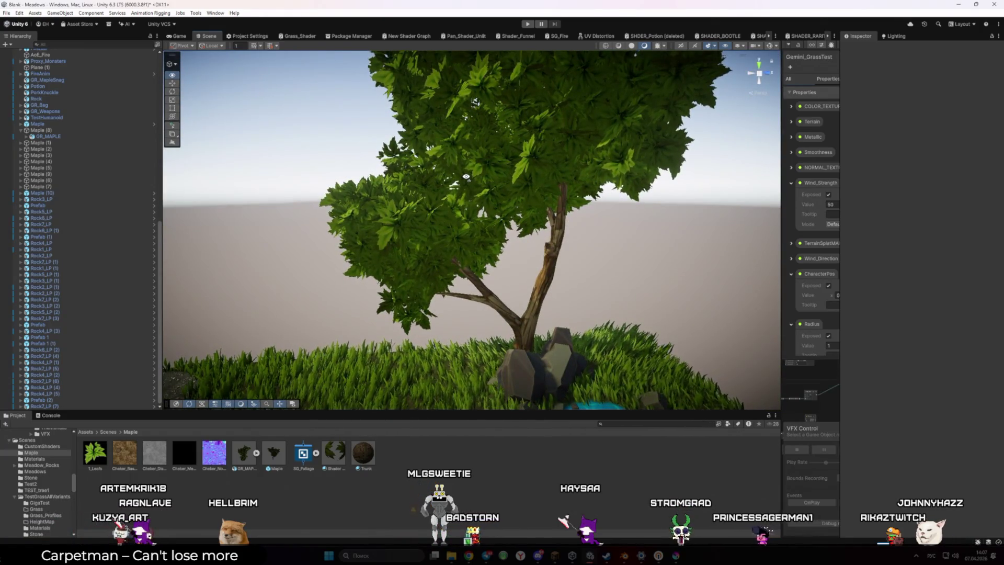
{"action": "left_click_drag", "start_coordinate": [466, 177], "coordinate": [428, 236]}
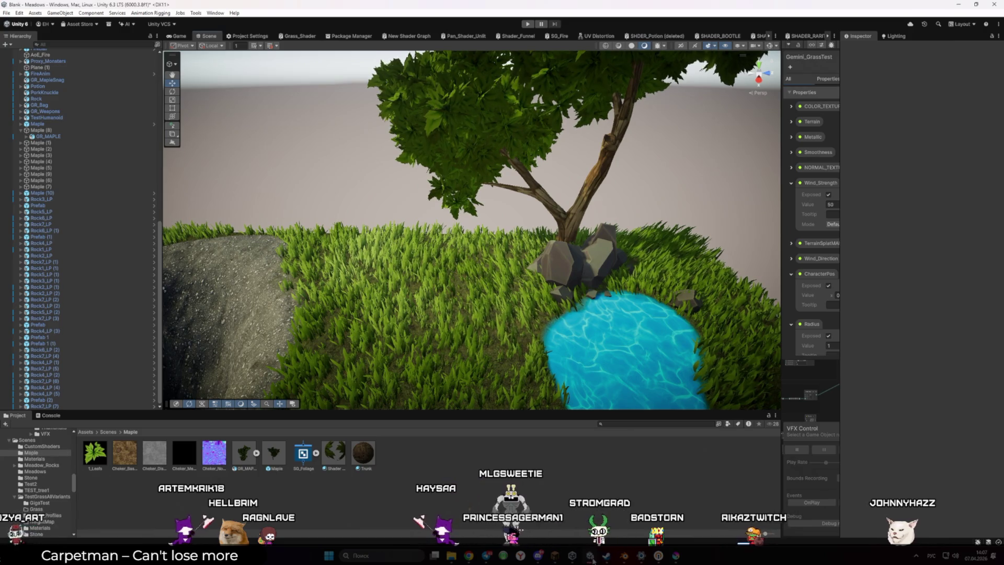
{"action": "left_click", "coordinate": [917, 556]}
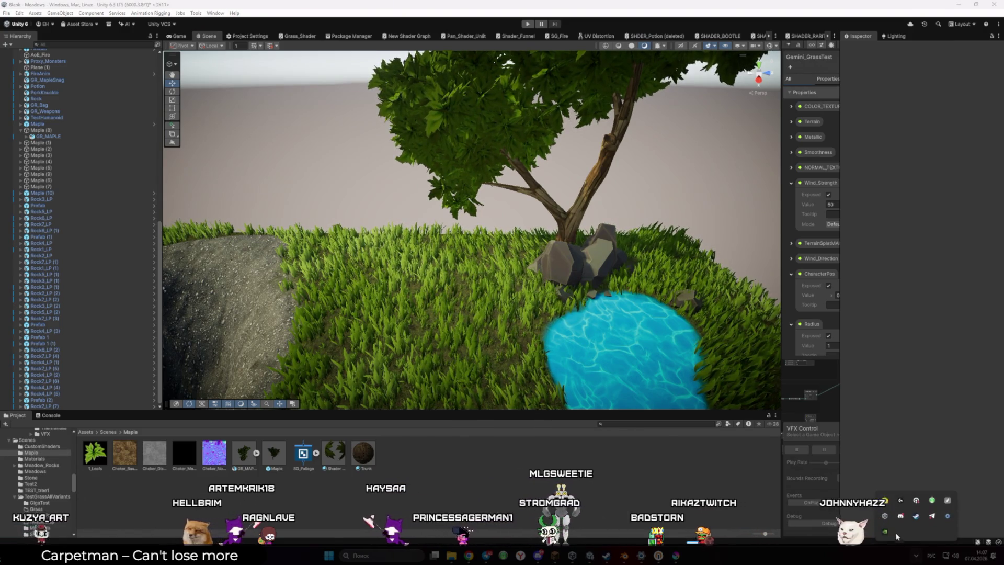
{"action": "right_click", "coordinate": [885, 500]}
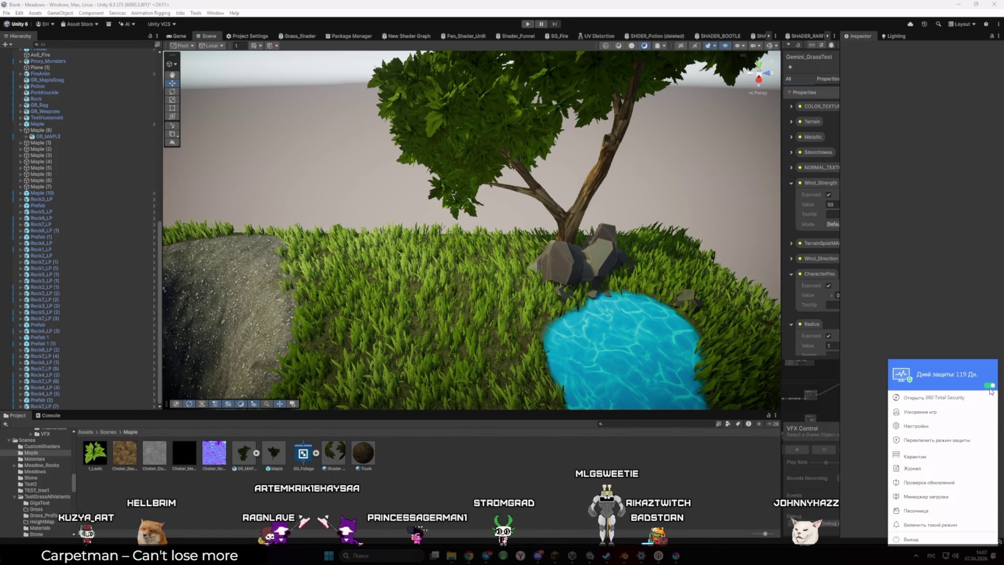
{"action": "left_click", "coordinate": [990, 387]}
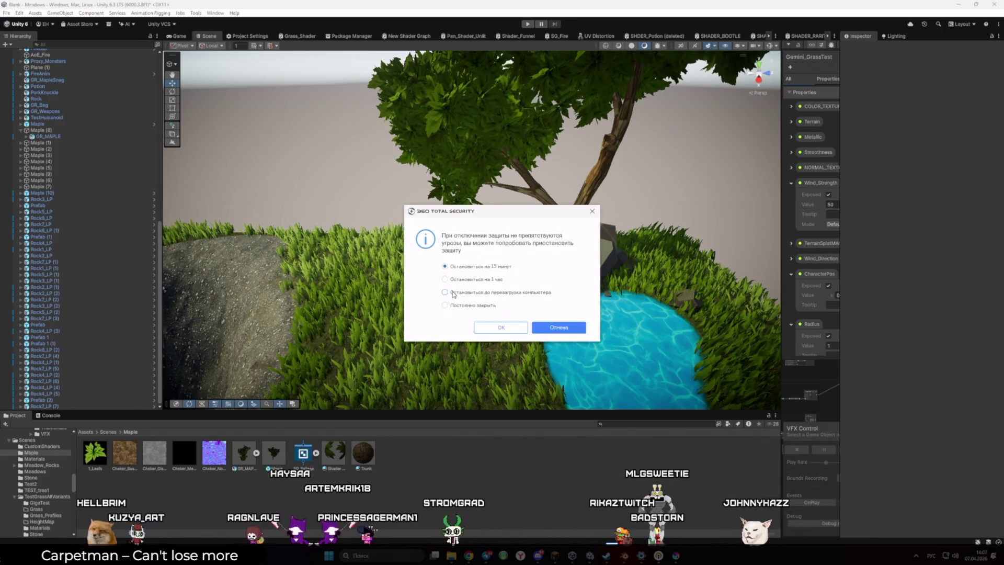
{"action": "left_click", "coordinate": [501, 327]}
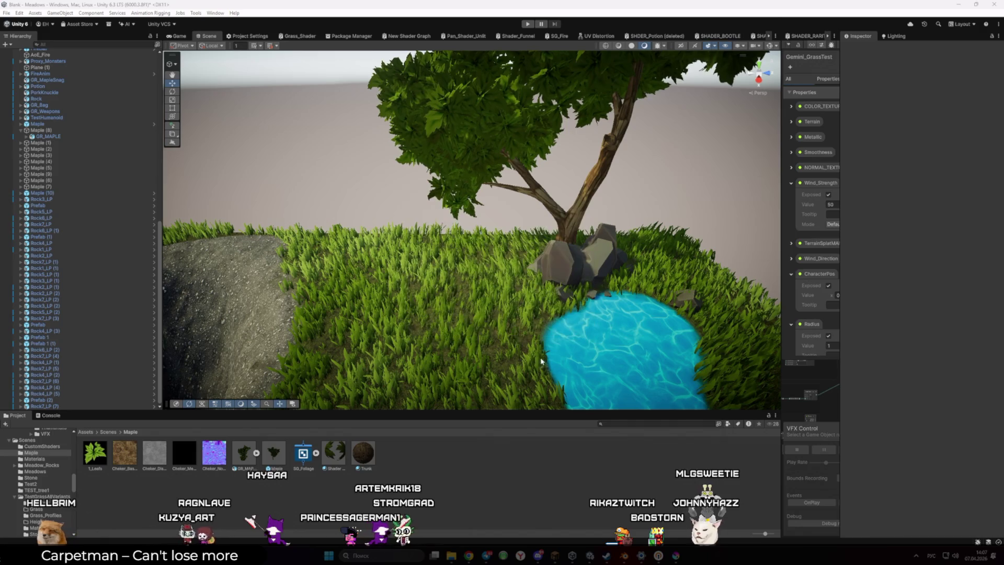
{"action": "mouse_move", "coordinate": [535, 351]}
{"action": "left_mouse_down"}
{"action": "mouse_move", "coordinate": [460, 338]}
{"action": "mouse_move", "coordinate": [487, 320]}
{"action": "mouse_move", "coordinate": [509, 325]}
{"action": "mouse_move", "coordinate": [453, 328]}
{"action": "left_mouse_up"}
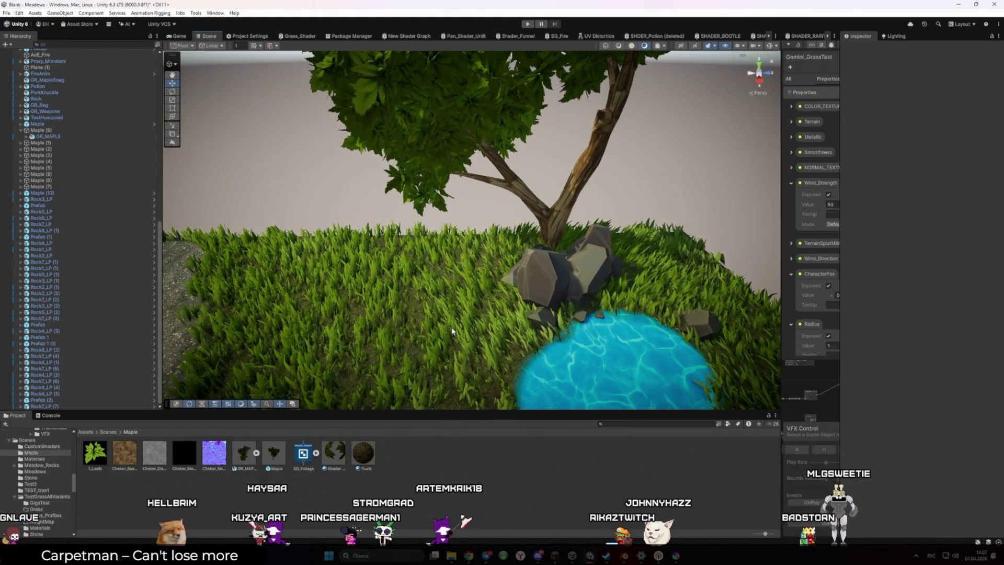
Place another Maple prefab tree by the pond and rotate it, then reposition the Unity Hub window.
{"action": "left_click_drag", "start_coordinate": [454, 317], "coordinate": [463, 348]}
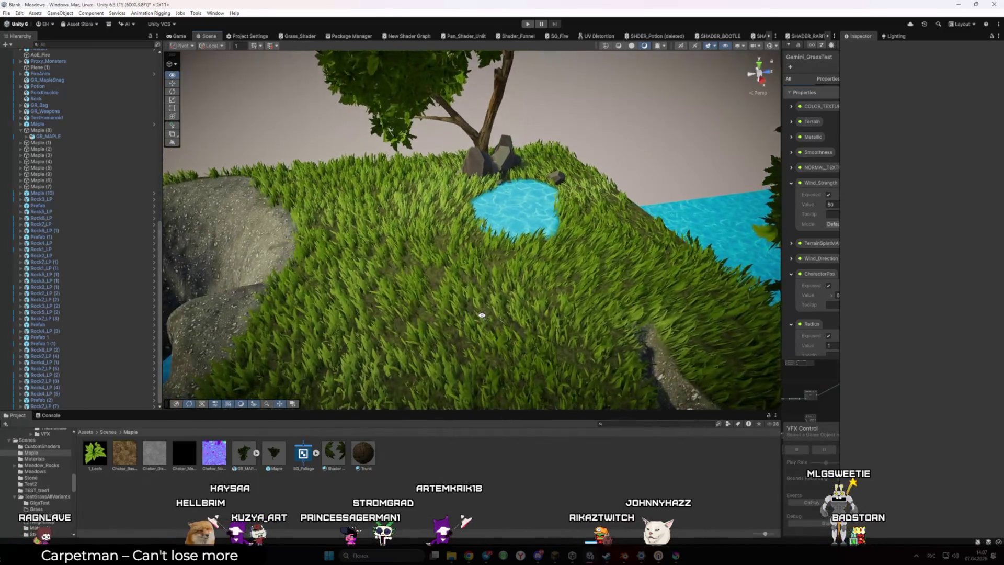
{"action": "mouse_move", "coordinate": [276, 464]}
{"action": "left_mouse_down"}
{"action": "mouse_move", "coordinate": [397, 185]}
{"action": "mouse_move", "coordinate": [379, 185]}
{"action": "mouse_move", "coordinate": [393, 190]}
{"action": "mouse_move", "coordinate": [462, 155]}
{"action": "mouse_move", "coordinate": [437, 170]}
{"action": "mouse_move", "coordinate": [410, 231]}
{"action": "mouse_move", "coordinate": [399, 226]}
{"action": "mouse_move", "coordinate": [504, 206]}
{"action": "mouse_move", "coordinate": [517, 191]}
{"action": "left_mouse_up"}
{"action": "key", "text": "w"}
{"action": "key", "text": "e"}
{"action": "key", "text": "f"}
{"action": "scroll", "coordinate": [576, 122], "scroll_direction": "up", "scroll_amount": 3}
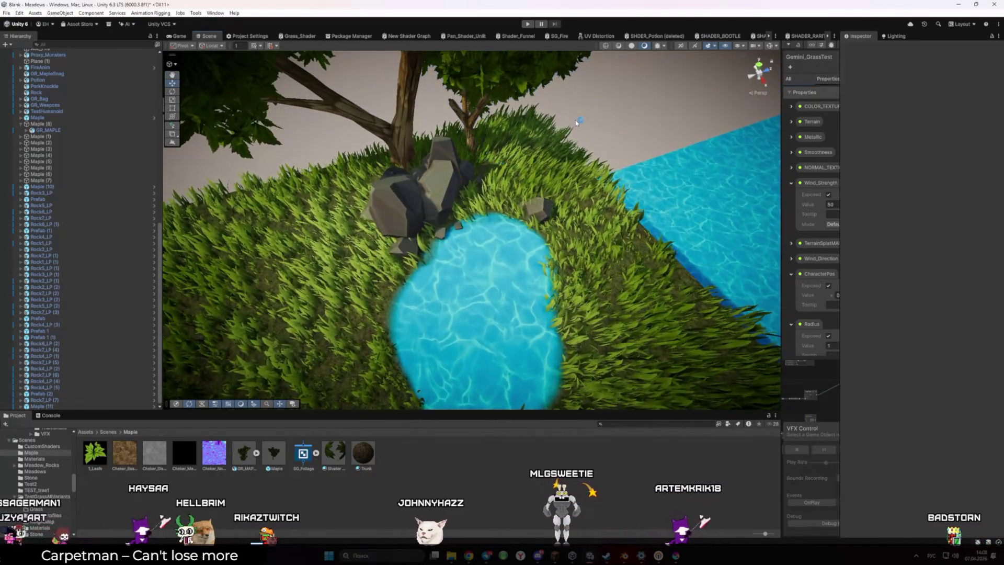
{"action": "left_click_drag", "start_coordinate": [528, 112], "coordinate": [527, 116]}
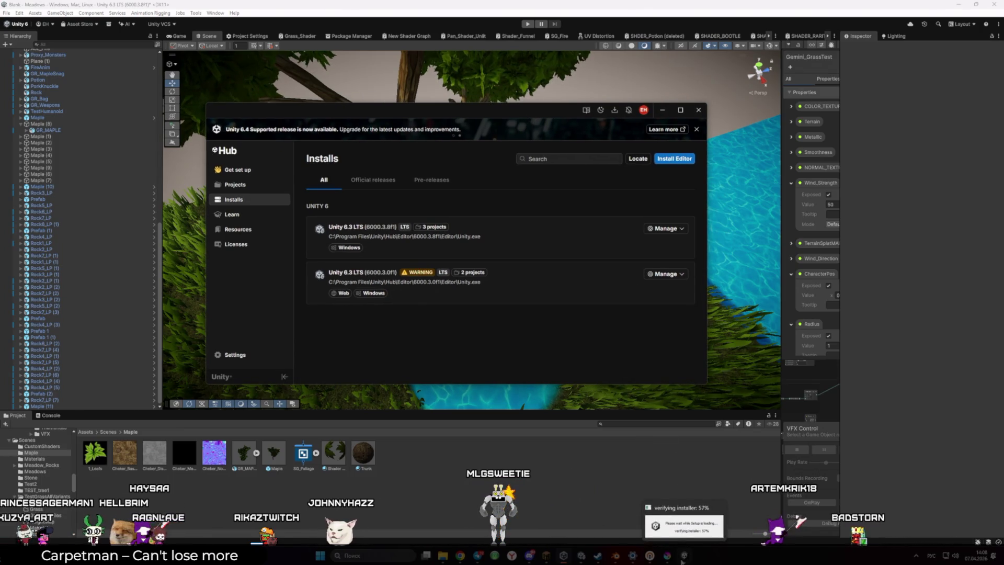
View Unity Hub's installed editors and the warning on Unity 6.3 LTS (6000.3.0f1).
{"action": "mouse_move", "coordinate": [684, 526]}
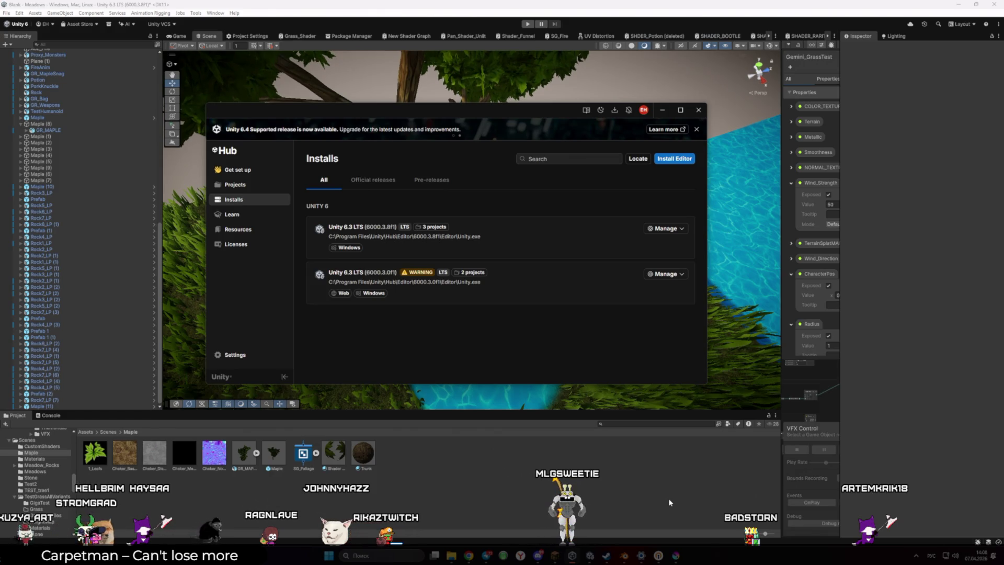
{"action": "mouse_move", "coordinate": [419, 274]}
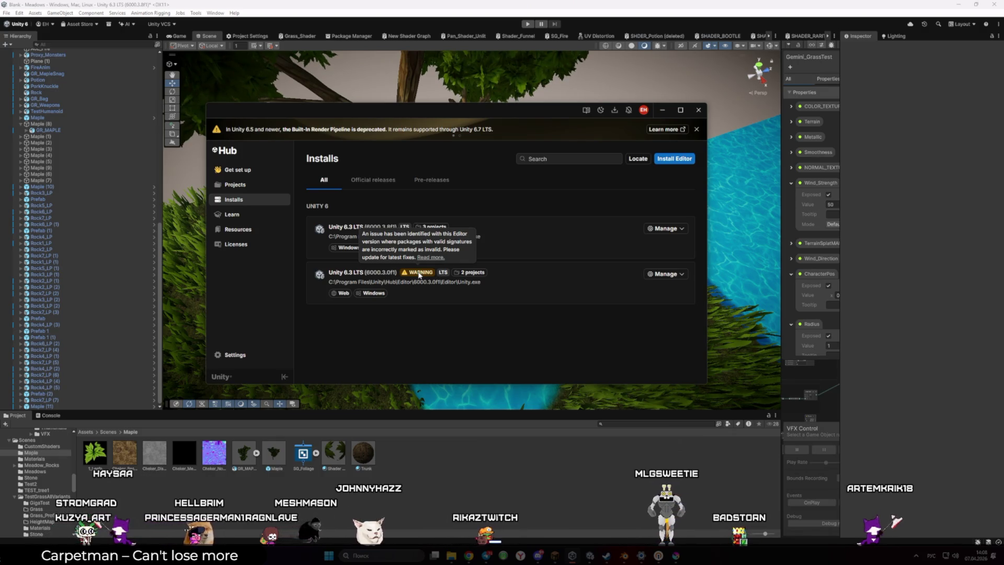
Minimize Unity Hub and set the Maple (11) tree's Scale X to 1.
{"action": "left_click", "coordinate": [662, 110]}
{"action": "left_click_drag", "start_coordinate": [482, 236], "coordinate": [464, 222]}
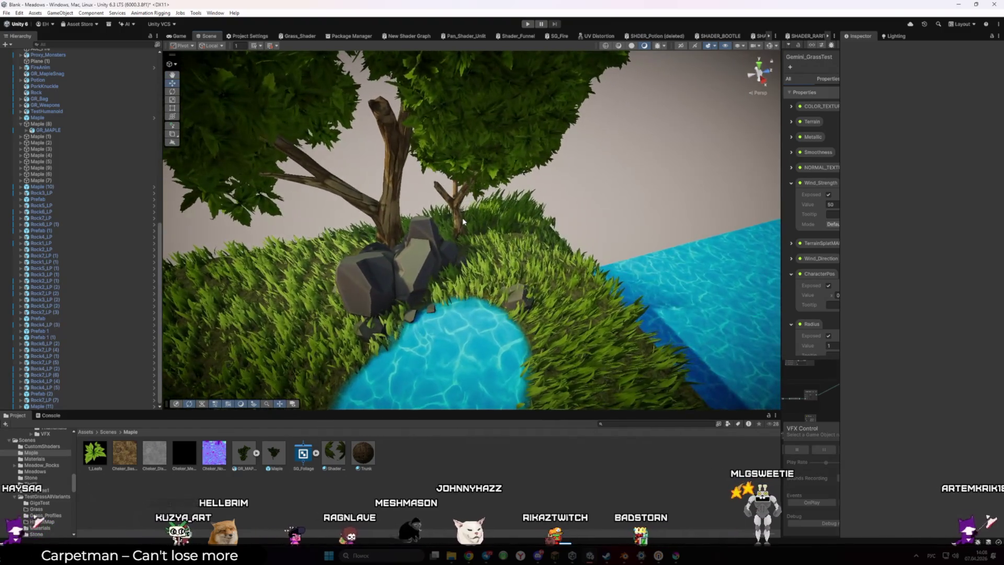
{"action": "left_click", "coordinate": [462, 220]}
{"action": "left_click", "coordinate": [936, 113]}
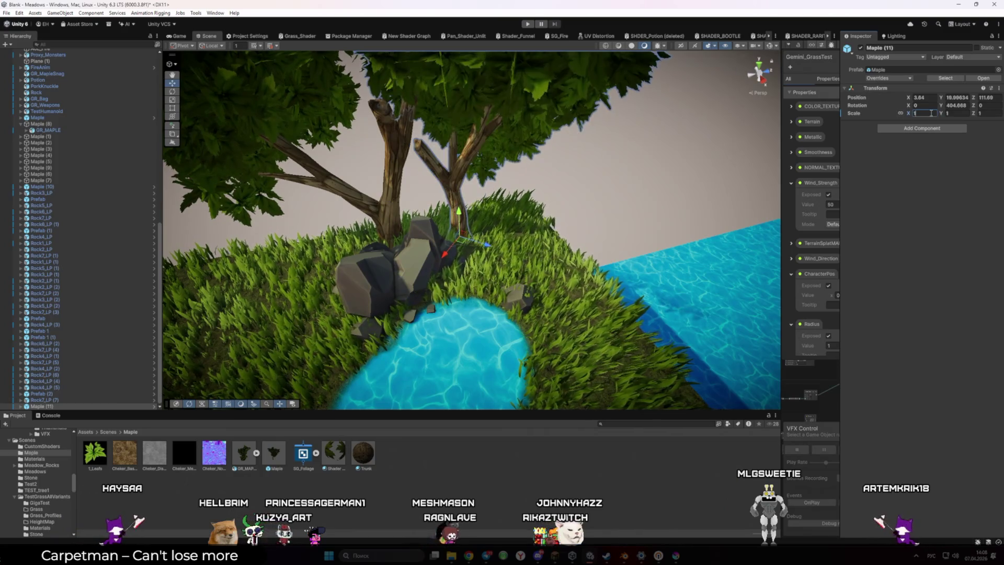
{"action": "key", "text": "Return"}
{"action": "scroll", "coordinate": [516, 262], "scroll_direction": "up", "scroll_amount": 5}
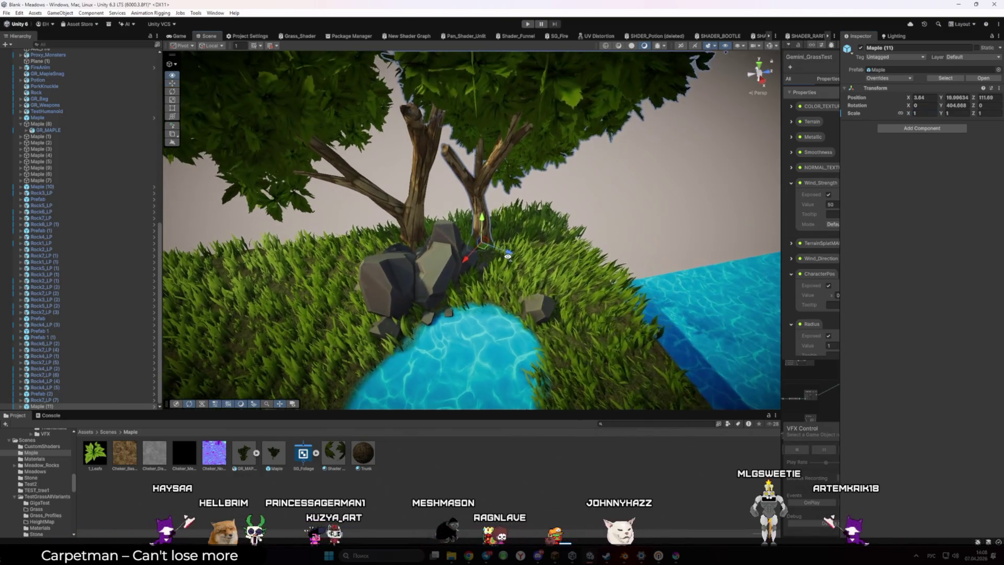
{"action": "key", "text": "e"}
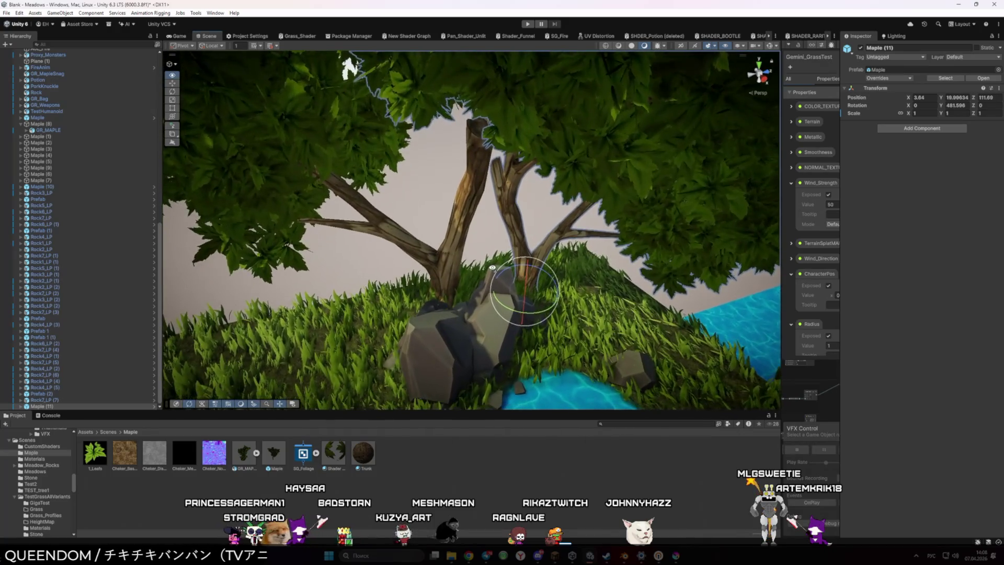
Slide Maple (11) beside the pond, select rock group Prefab (2), and go to Assets > Scenes.
{"action": "mouse_move", "coordinate": [469, 273]}
{"action": "left_mouse_down"}
{"action": "mouse_move", "coordinate": [510, 322]}
{"action": "mouse_move", "coordinate": [511, 341]}
{"action": "left_mouse_up"}
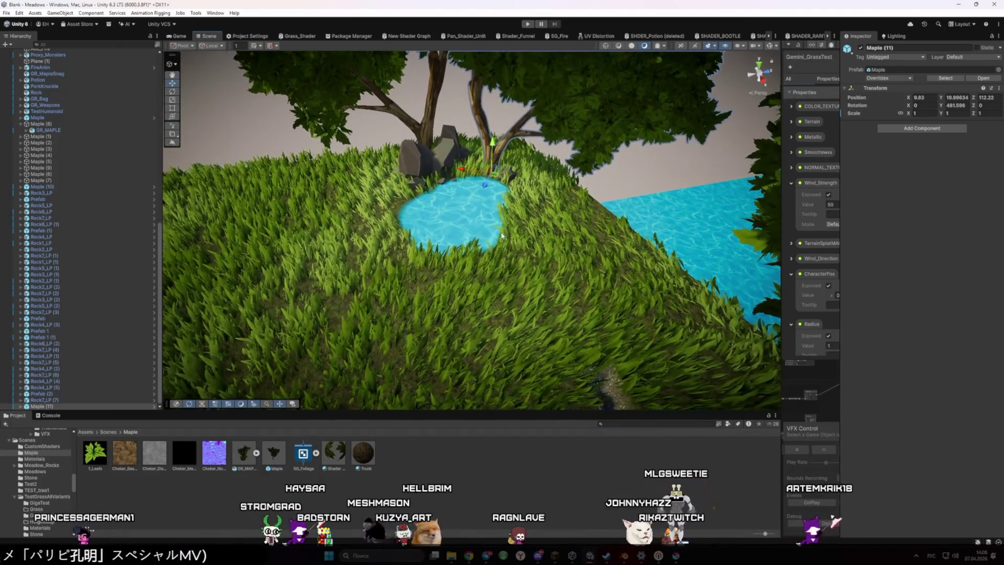
{"action": "mouse_move", "coordinate": [420, 162]}
{"action": "left_mouse_down"}
{"action": "mouse_move", "coordinate": [398, 210]}
{"action": "mouse_move", "coordinate": [400, 191]}
{"action": "left_mouse_up"}
{"action": "left_click", "coordinate": [479, 123]}
{"action": "left_click", "coordinate": [109, 432]}
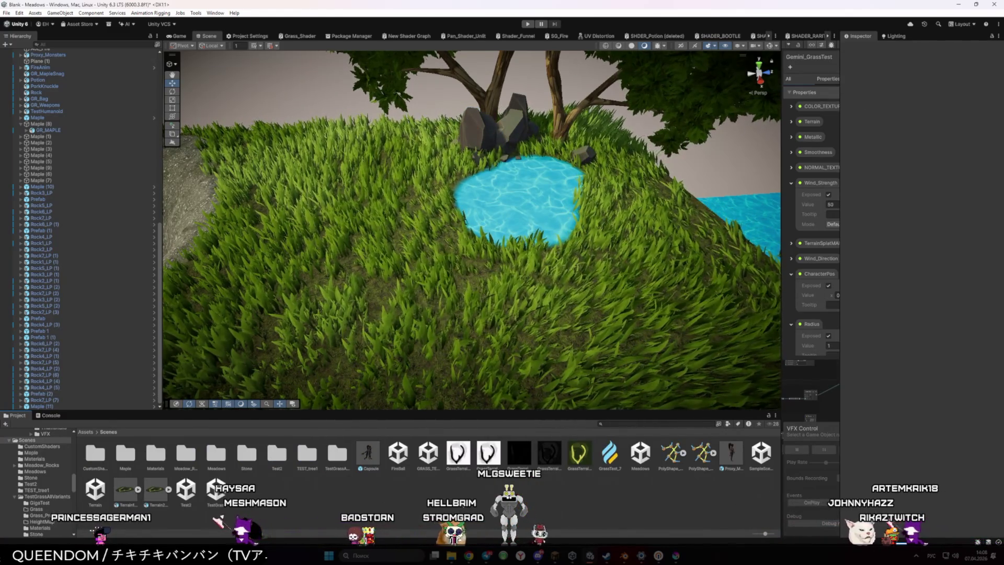
Locate the rock assets in the Stone folder and place a Rock4_LP rock near the pond.
{"action": "left_click", "coordinate": [510, 146]}
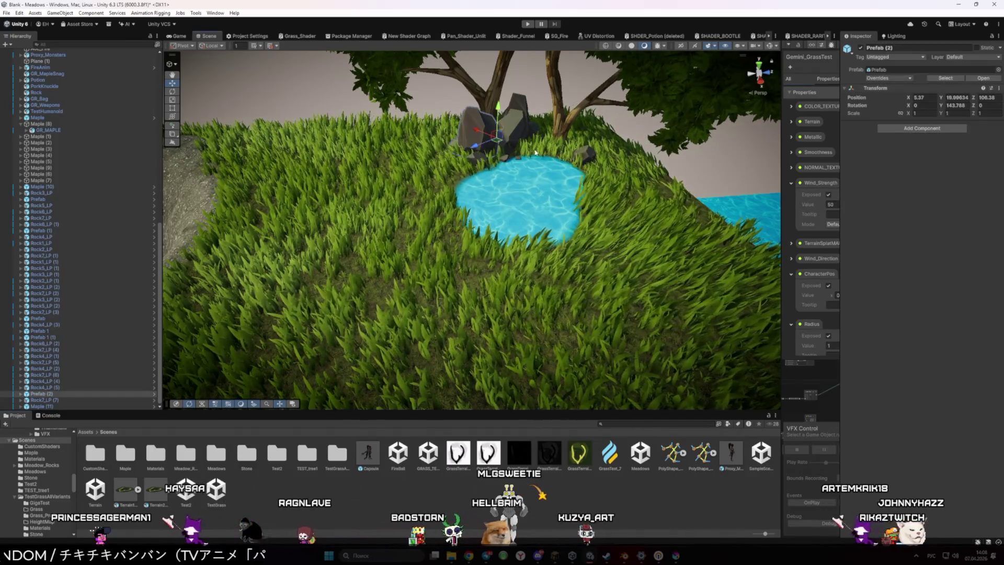
{"action": "left_click", "coordinate": [908, 71]}
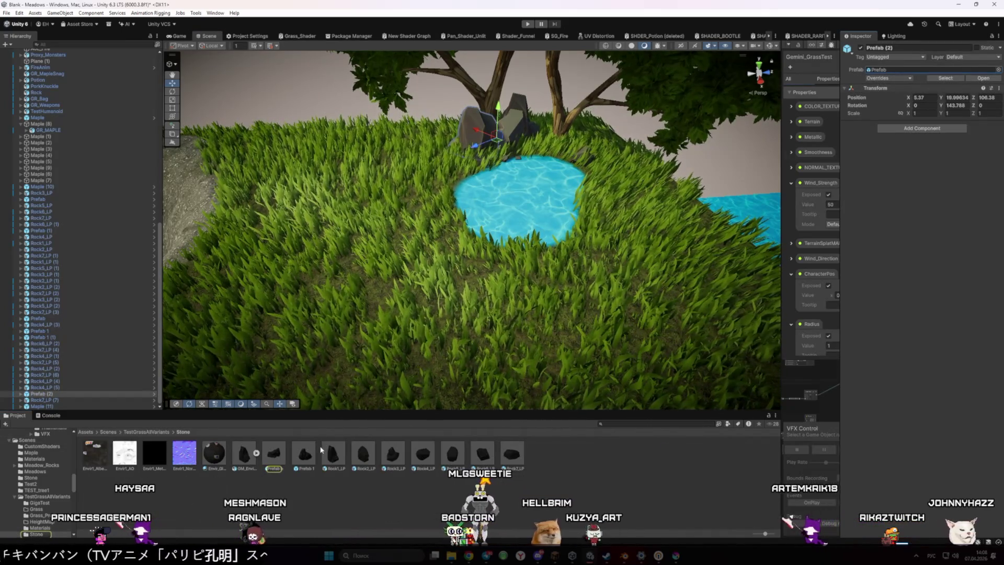
{"action": "left_click_drag", "start_coordinate": [429, 457], "coordinate": [445, 236]}
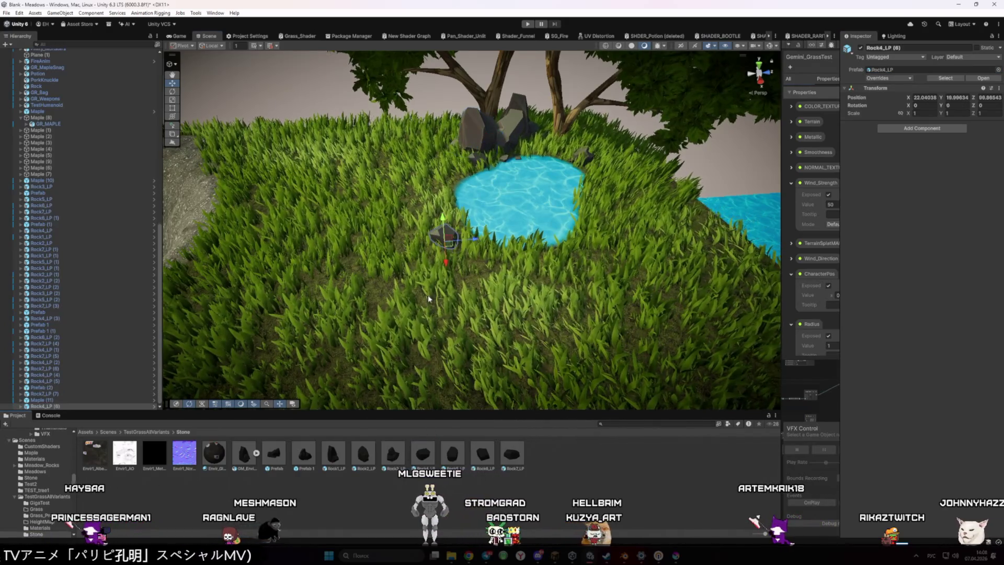
Tip Rock2_LP (3) onto its side, nudge it left, and add a Rock1_LP rock beside it.
{"action": "left_click", "coordinate": [498, 271]}
{"action": "key", "text": "e"}
{"action": "left_click_drag", "start_coordinate": [457, 258], "coordinate": [455, 273]}
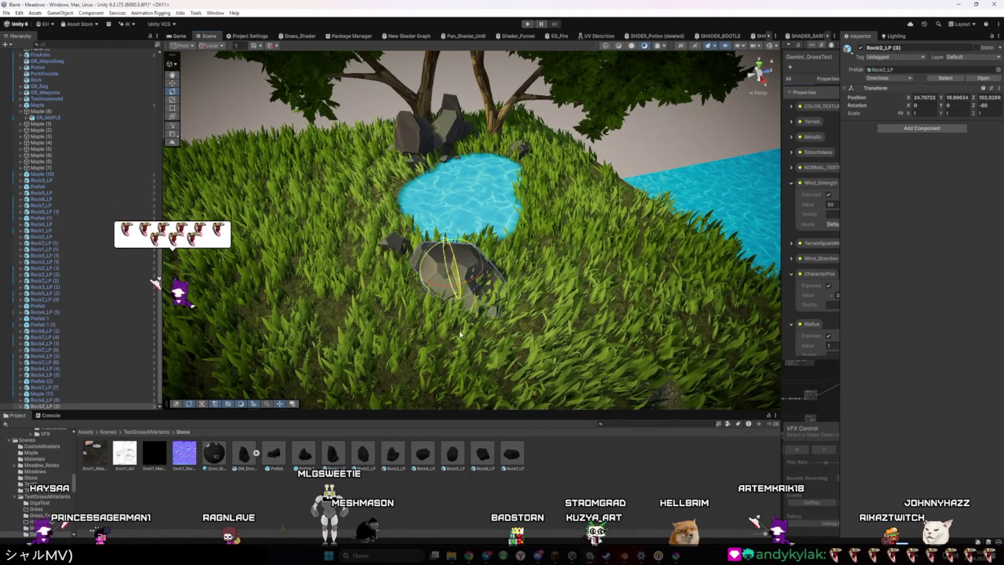
{"action": "mouse_move", "coordinate": [464, 314]}
{"action": "left_mouse_down"}
{"action": "mouse_move", "coordinate": [466, 347]}
{"action": "mouse_move", "coordinate": [426, 331]}
{"action": "mouse_move", "coordinate": [427, 285]}
{"action": "mouse_move", "coordinate": [352, 232]}
{"action": "mouse_move", "coordinate": [498, 245]}
{"action": "mouse_move", "coordinate": [422, 233]}
{"action": "left_mouse_up"}
{"action": "key", "text": "w"}
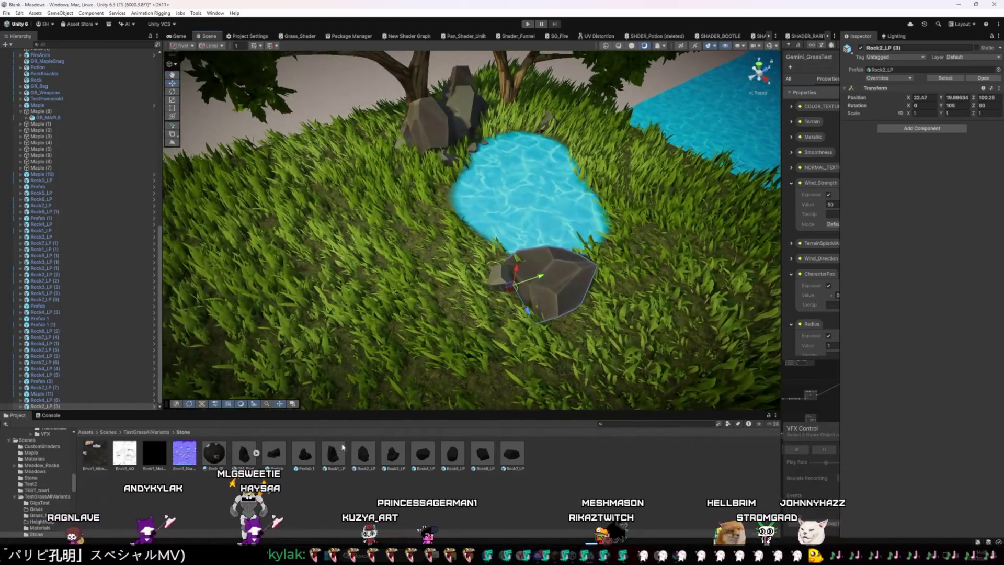
{"action": "mouse_move", "coordinate": [333, 453]}
{"action": "left_mouse_down"}
{"action": "mouse_move", "coordinate": [518, 309]}
{"action": "mouse_move", "coordinate": [529, 315]}
{"action": "left_mouse_up"}
{"action": "key", "text": "e"}
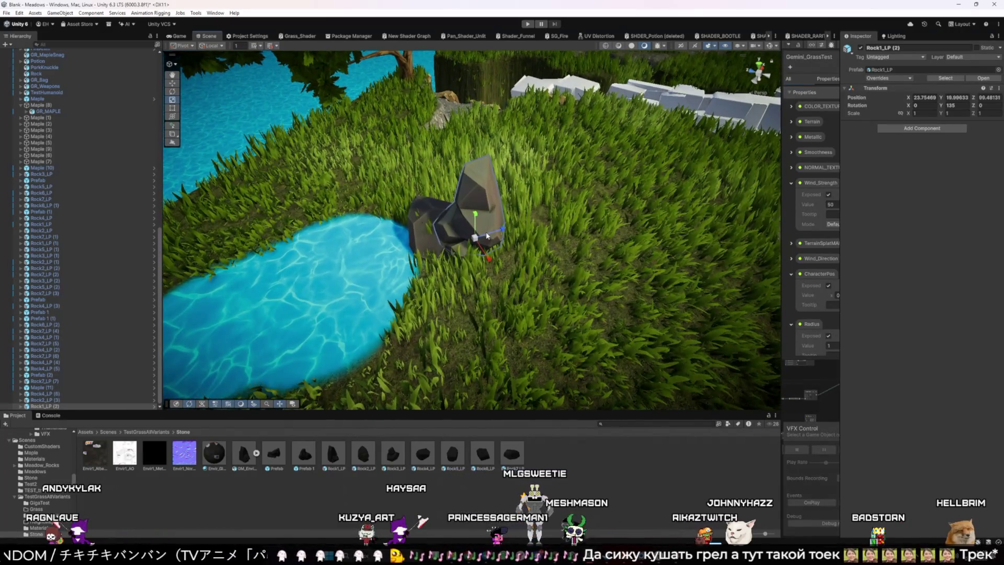
Move the Rock1_LP (2) rock into place within the cluster.
{"action": "mouse_move", "coordinate": [515, 343]}
{"action": "left_mouse_down"}
{"action": "mouse_move", "coordinate": [544, 306]}
{"action": "mouse_move", "coordinate": [523, 298]}
{"action": "left_mouse_up"}
{"action": "key", "text": "w"}
{"action": "mouse_move", "coordinate": [445, 280]}
{"action": "left_mouse_down"}
{"action": "mouse_move", "coordinate": [502, 287]}
{"action": "mouse_move", "coordinate": [561, 272]}
{"action": "mouse_move", "coordinate": [430, 271]}
{"action": "mouse_move", "coordinate": [480, 262]}
{"action": "mouse_move", "coordinate": [606, 277]}
{"action": "mouse_move", "coordinate": [617, 264]}
{"action": "mouse_move", "coordinate": [575, 269]}
{"action": "left_mouse_up"}
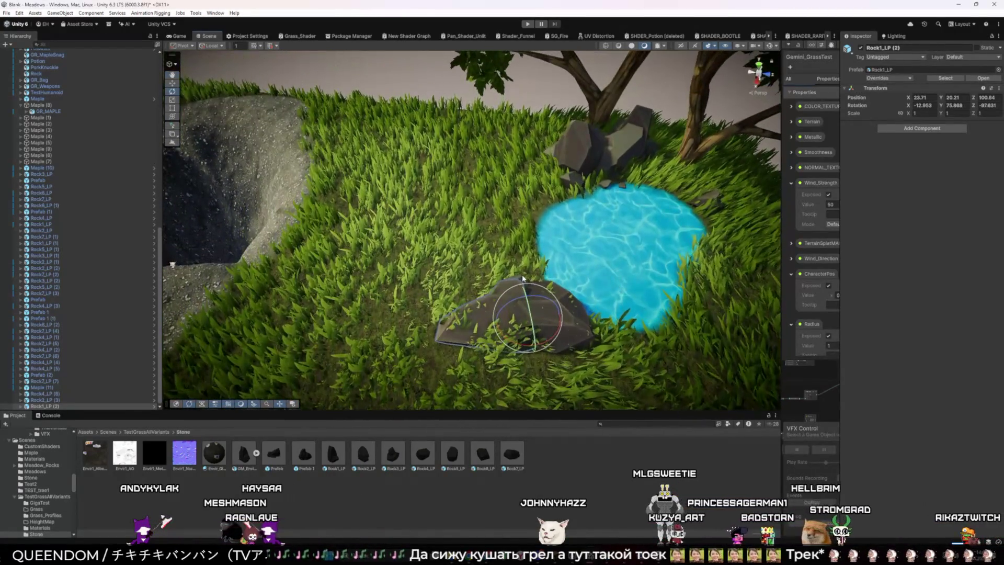
{"action": "left_click", "coordinate": [526, 280]}
Frame Rock4_LP (6) and scale it up to about 2.4.
{"action": "left_click", "coordinate": [524, 282]}
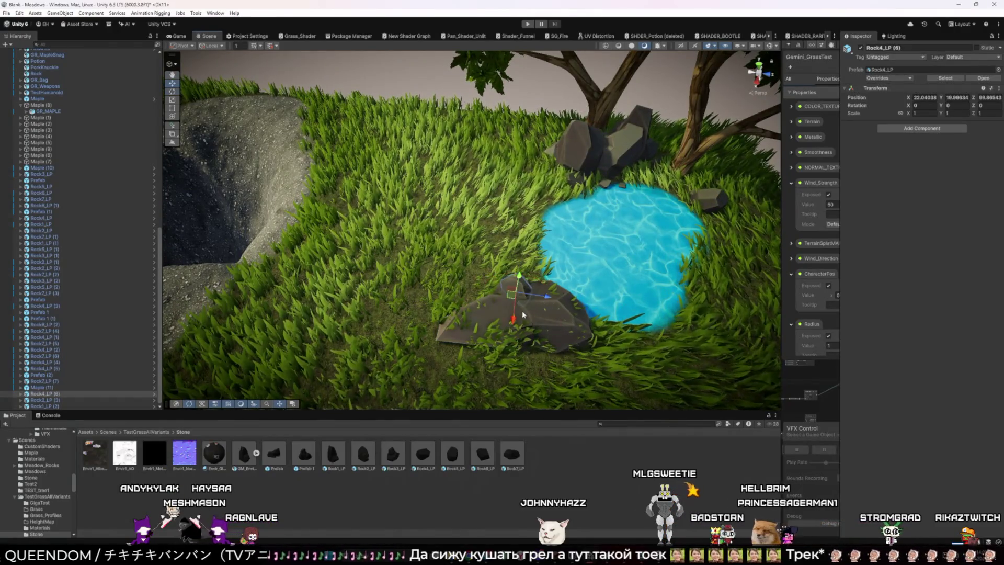
{"action": "key", "text": "f"}
{"action": "key", "text": "e"}
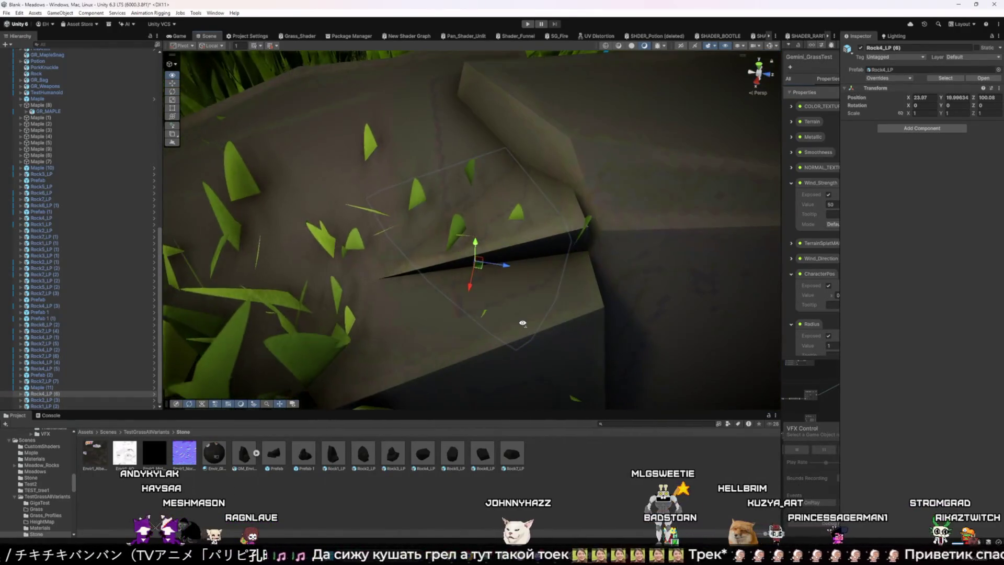
{"action": "scroll", "coordinate": [485, 278], "scroll_direction": "down", "scroll_amount": 5}
{"action": "key", "text": "r"}
{"action": "left_click_drag", "start_coordinate": [473, 238], "coordinate": [539, 262]}
{"action": "left_click", "coordinate": [545, 265]}
{"action": "scroll", "coordinate": [471, 291], "scroll_direction": "down", "scroll_amount": 5}
{"action": "scroll", "coordinate": [453, 227], "scroll_direction": "up", "scroll_amount": 6}
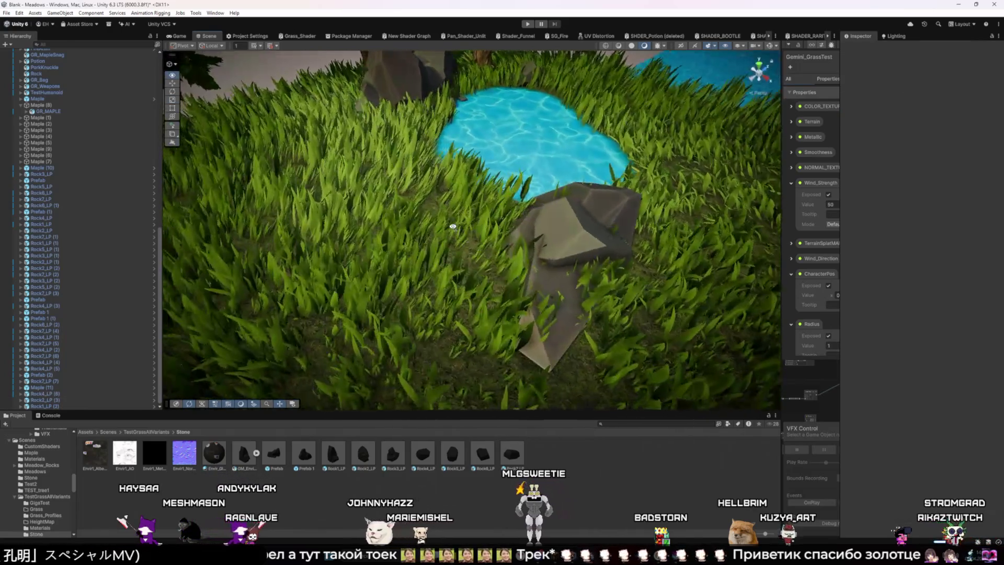
Reselect Rock4_LP (6) and position it at about X 24.7 beside the pond cluster.
{"action": "mouse_move", "coordinate": [453, 226]}
{"action": "left_mouse_down"}
{"action": "mouse_move", "coordinate": [450, 218]}
{"action": "mouse_move", "coordinate": [455, 226]}
{"action": "mouse_move", "coordinate": [405, 239]}
{"action": "mouse_move", "coordinate": [586, 267]}
{"action": "mouse_move", "coordinate": [424, 212]}
{"action": "mouse_move", "coordinate": [423, 230]}
{"action": "mouse_move", "coordinate": [510, 233]}
{"action": "left_mouse_up"}
{"action": "left_click", "coordinate": [419, 208]}
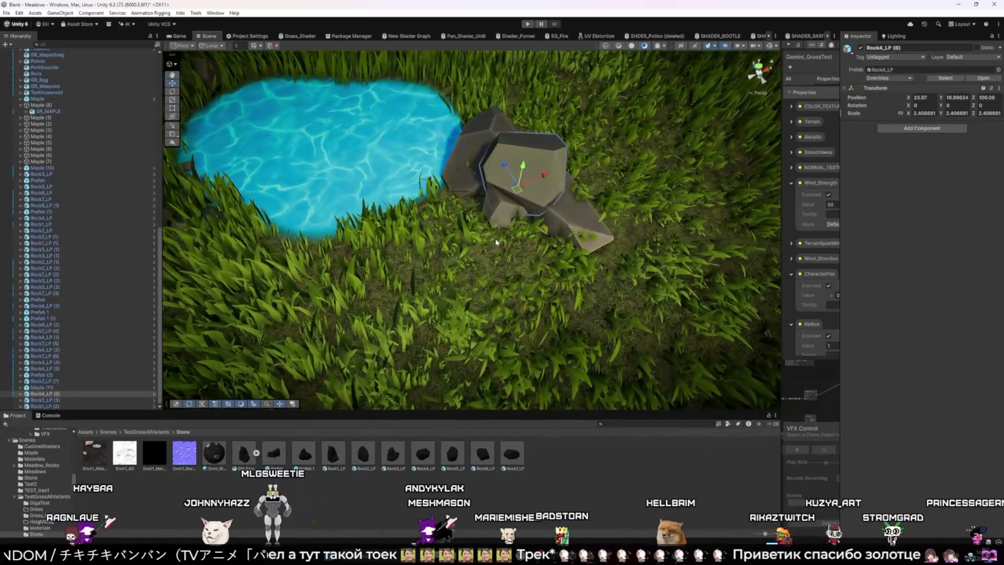
{"action": "scroll", "coordinate": [510, 232], "scroll_direction": "up", "scroll_amount": 2}
{"action": "key", "text": "w"}
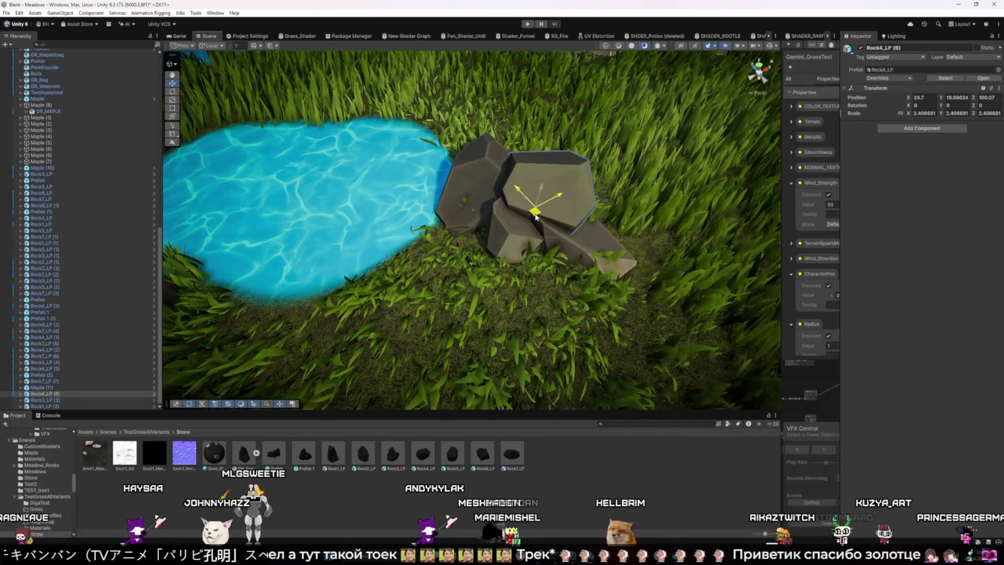
{"action": "mouse_move", "coordinate": [347, 198]}
{"action": "left_mouse_down"}
{"action": "mouse_move", "coordinate": [351, 167]}
{"action": "mouse_move", "coordinate": [261, 187]}
{"action": "mouse_move", "coordinate": [290, 228]}
{"action": "left_mouse_up"}
{"action": "left_click", "coordinate": [388, 257]}
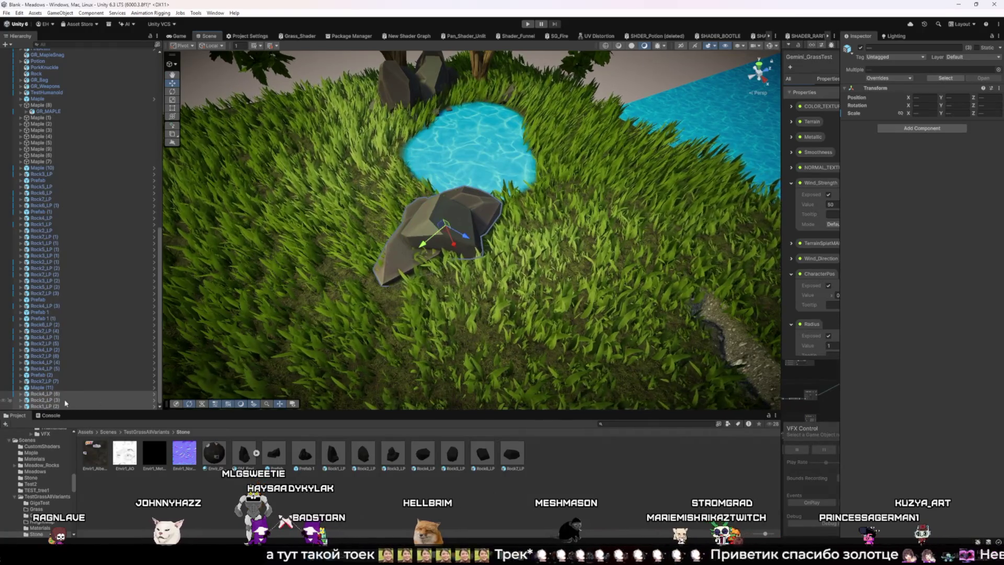
Group the selected pond-side rocks under a new empty parent object.
{"action": "right_click", "coordinate": [46, 394]}
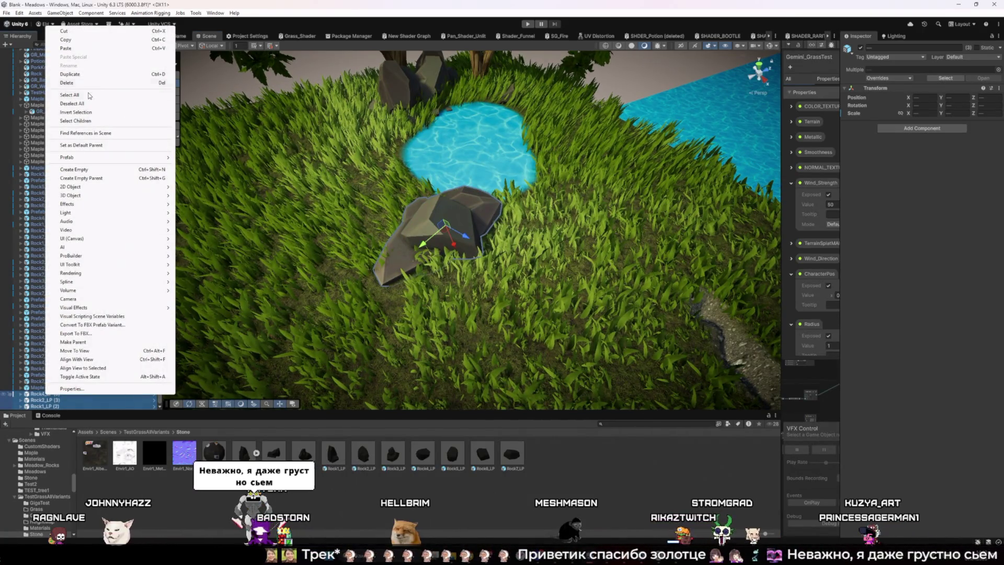
{"action": "mouse_move", "coordinate": [89, 158]}
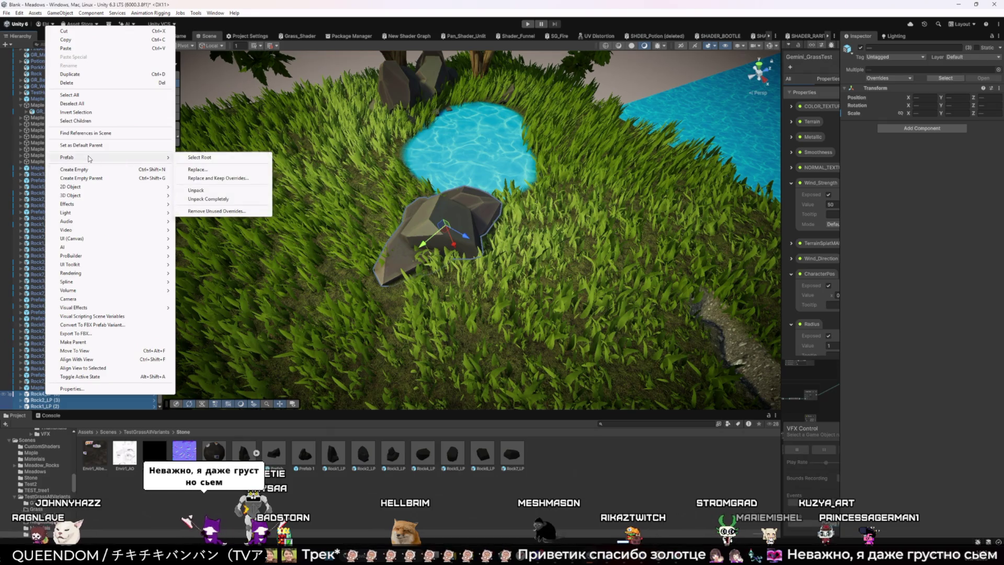
{"action": "left_click", "coordinate": [146, 178]}
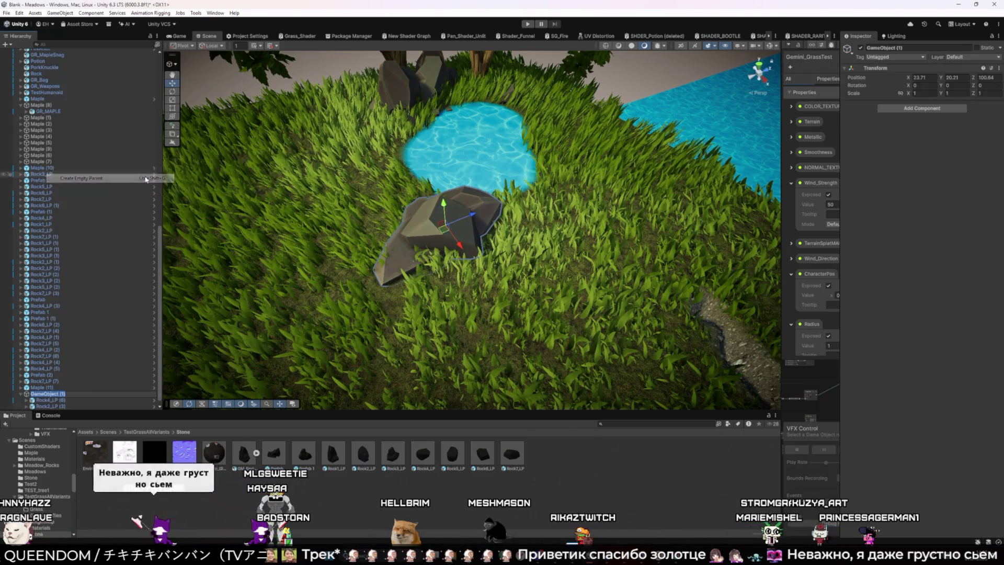
Select the new parent group and rename it to 'Prefab 2'.
{"action": "left_click", "coordinate": [37, 389]}
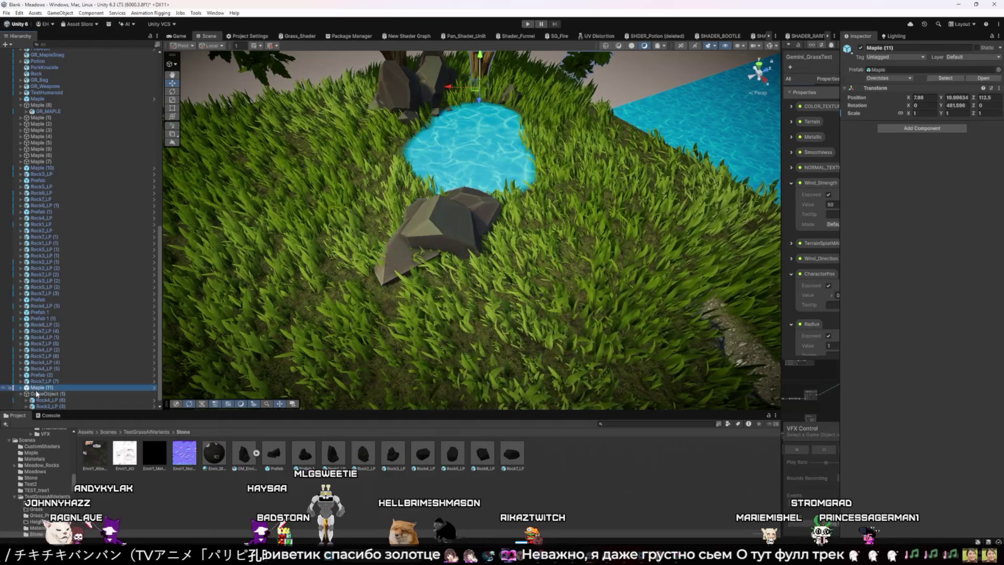
{"action": "scroll", "coordinate": [36, 393], "scroll_direction": "up", "scroll_amount": 1}
{"action": "left_click", "coordinate": [46, 406]}
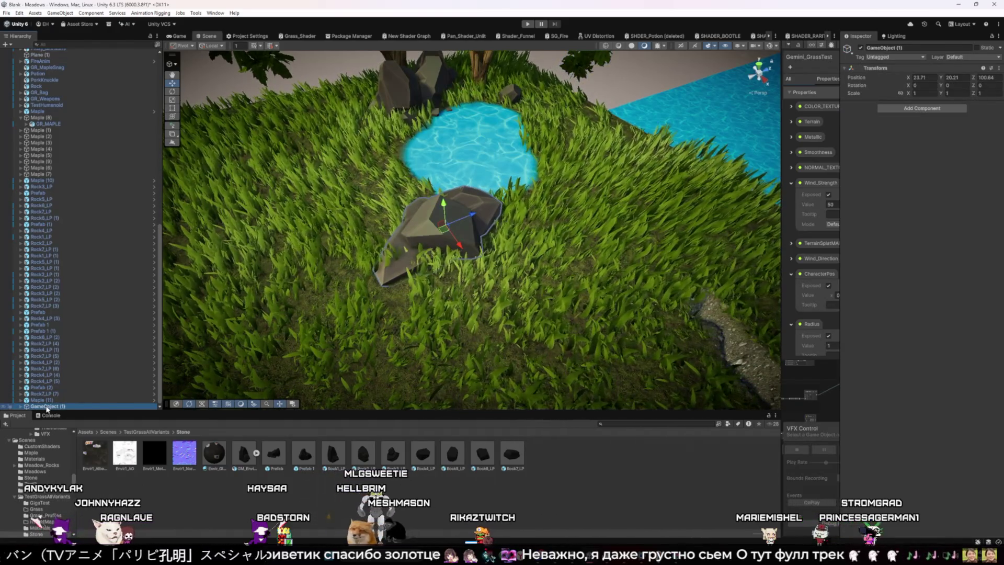
{"action": "double_click", "coordinate": [46, 407]}
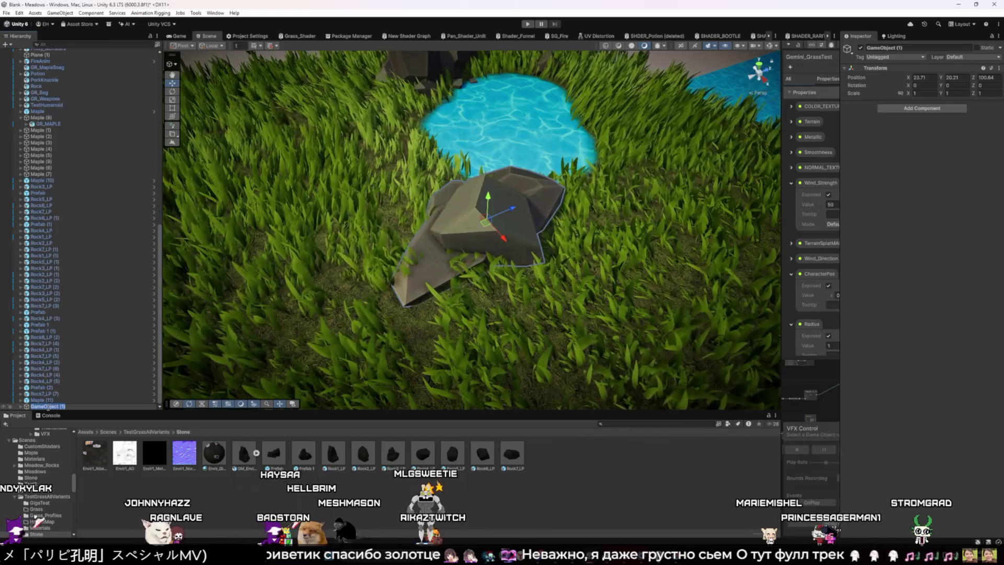
{"action": "key", "text": "F2"}
{"action": "type", "text": "Prefab"}
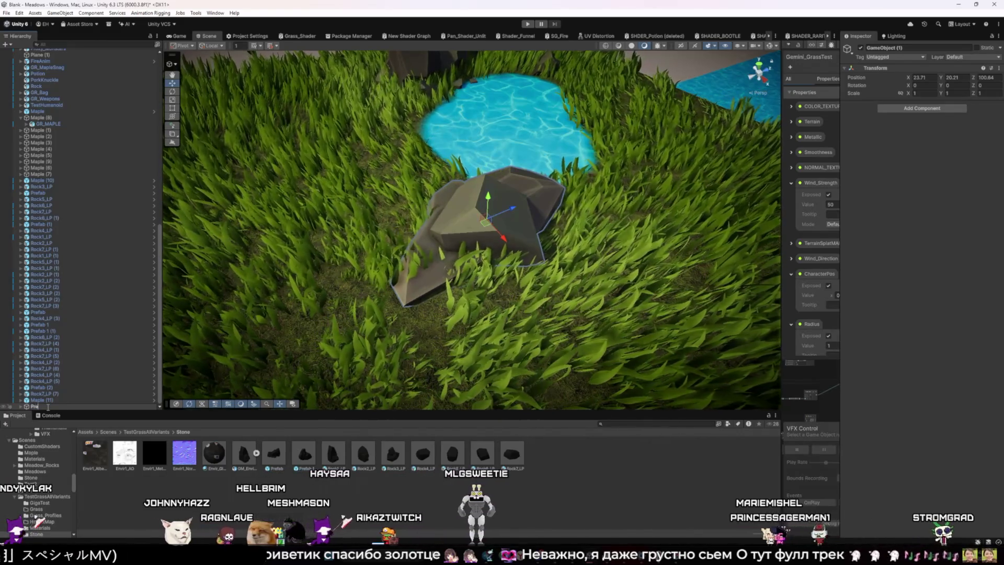
{"action": "type", "text": " 2"}
{"action": "key", "text": "Return"}
Save the Prefab 2 group as a prefab asset in the Stone folder.
{"action": "left_click_drag", "start_coordinate": [46, 406], "coordinate": [333, 454]}
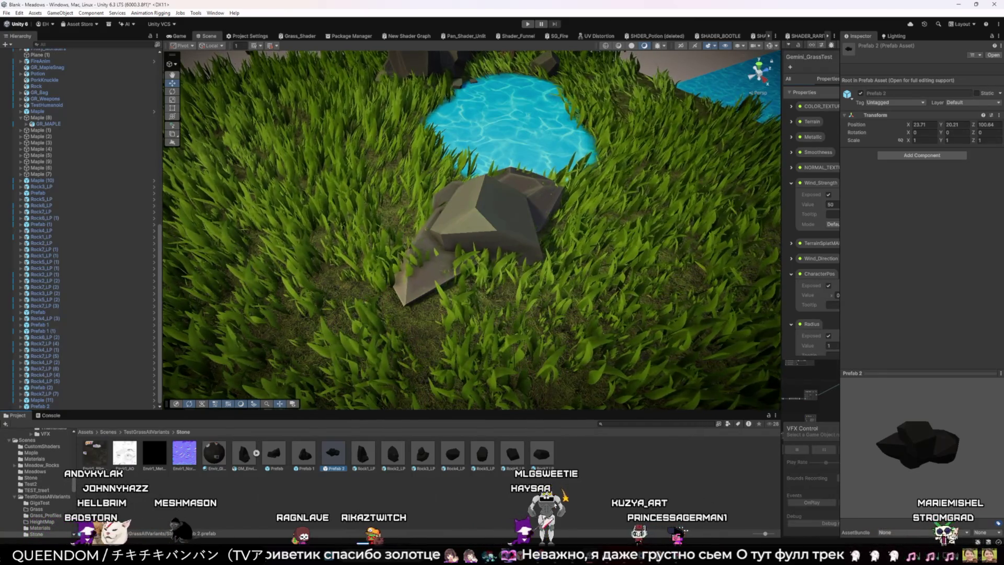
{"action": "scroll", "coordinate": [398, 373], "scroll_direction": "down", "scroll_amount": 3}
{"action": "mouse_move", "coordinate": [398, 373]}
{"action": "left_mouse_down"}
{"action": "mouse_move", "coordinate": [387, 316]}
{"action": "mouse_move", "coordinate": [434, 314]}
{"action": "mouse_move", "coordinate": [396, 326]}
{"action": "left_mouse_up"}
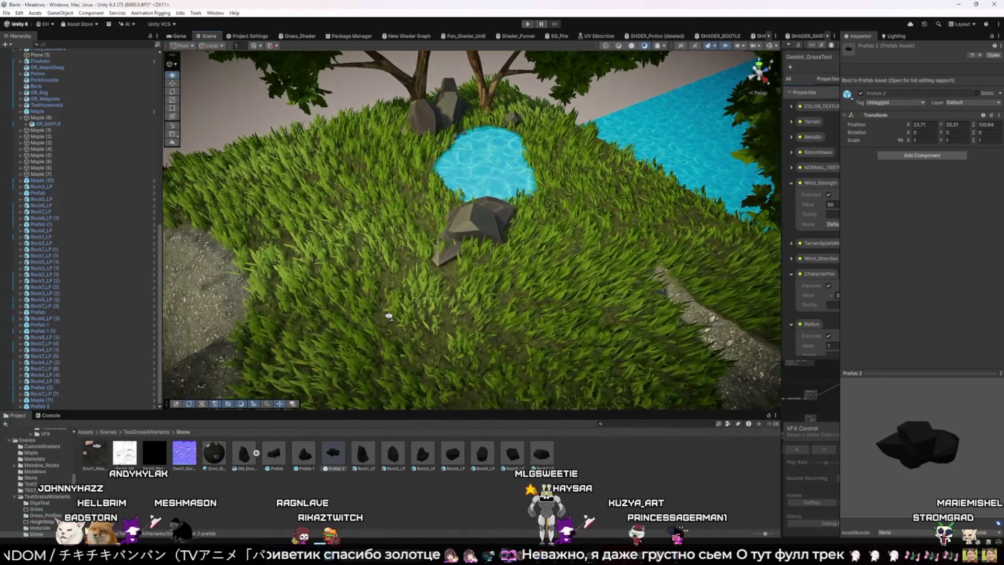
{"action": "left_click", "coordinate": [480, 312]}
{"action": "key", "text": "e"}
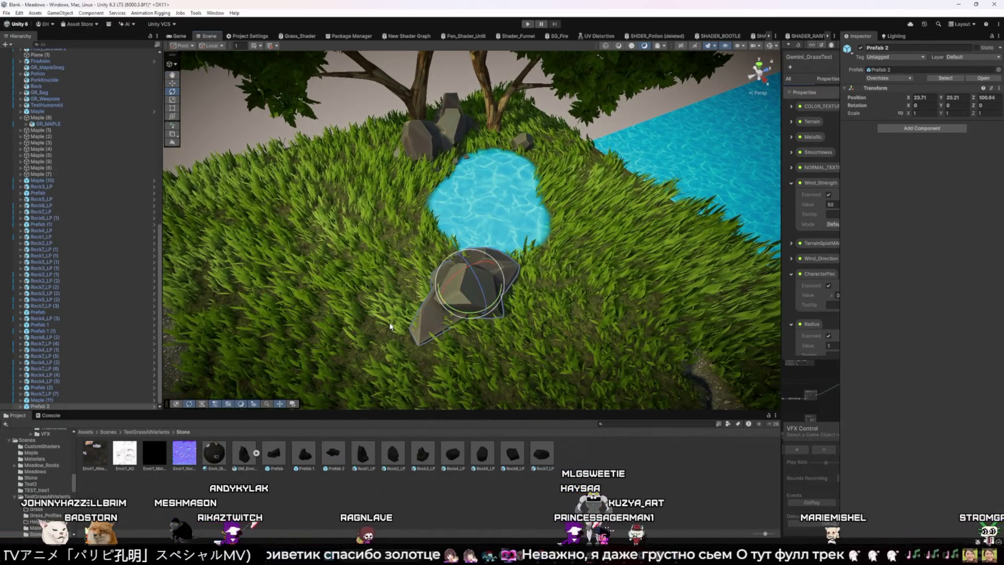
Rotate Prefab 2 to about 65.8 on Y, move it near the gravel slope, reopen Unity Hub.
{"action": "mouse_move", "coordinate": [476, 314]}
{"action": "left_mouse_down"}
{"action": "mouse_move", "coordinate": [469, 320]}
{"action": "mouse_move", "coordinate": [404, 268]}
{"action": "left_mouse_up"}
{"action": "key", "text": "w"}
{"action": "mouse_move", "coordinate": [426, 348]}
{"action": "left_mouse_down"}
{"action": "mouse_move", "coordinate": [446, 243]}
{"action": "mouse_move", "coordinate": [389, 254]}
{"action": "mouse_move", "coordinate": [344, 296]}
{"action": "left_mouse_up"}
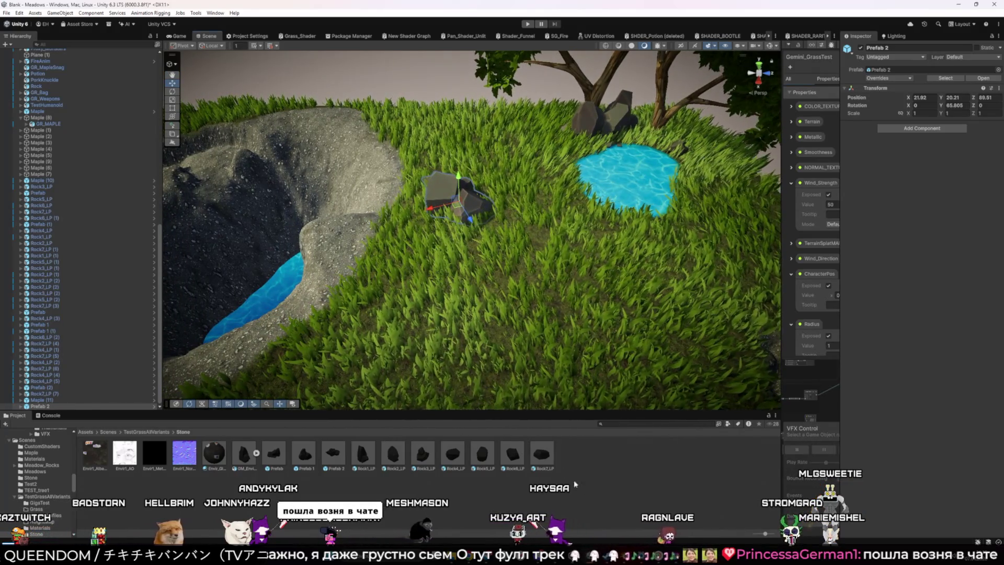
{"action": "mouse_move", "coordinate": [572, 557]}
{"action": "left_click", "coordinate": [572, 515]}
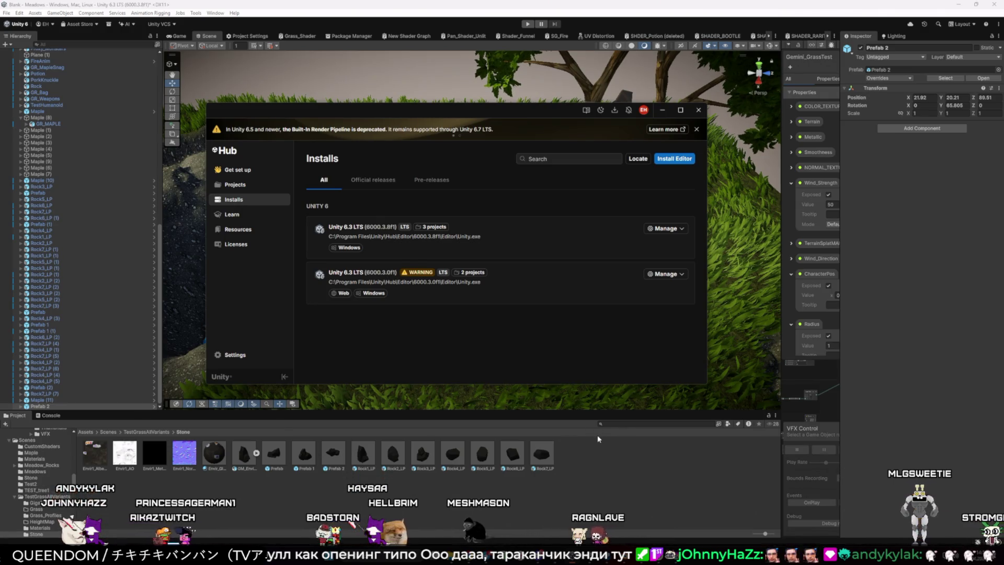
Bring Steam forward and browse its store front page and the user profile page.
{"action": "key", "text": "alt+Tab"}
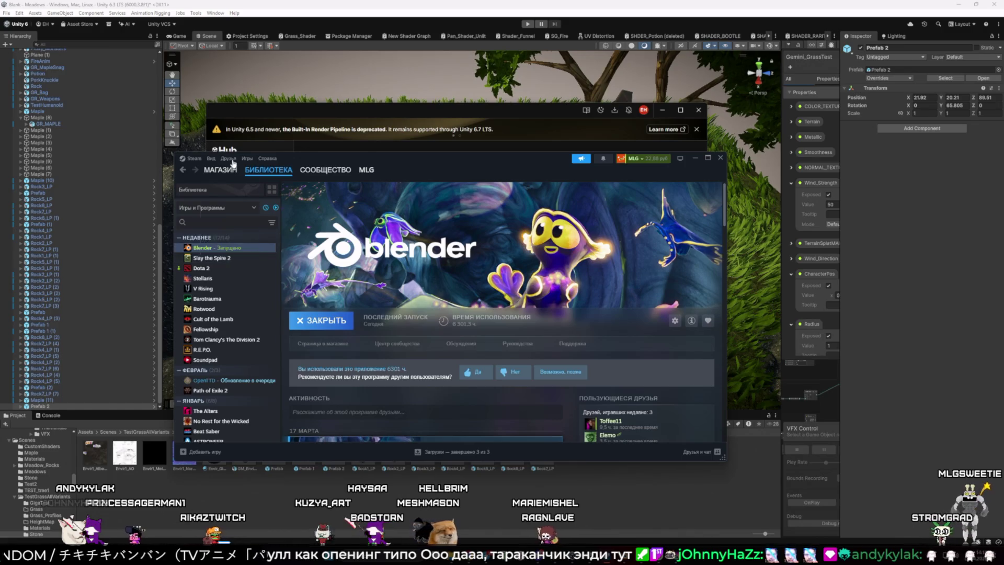
{"action": "left_click", "coordinate": [235, 170]}
{"action": "left_click", "coordinate": [708, 158]}
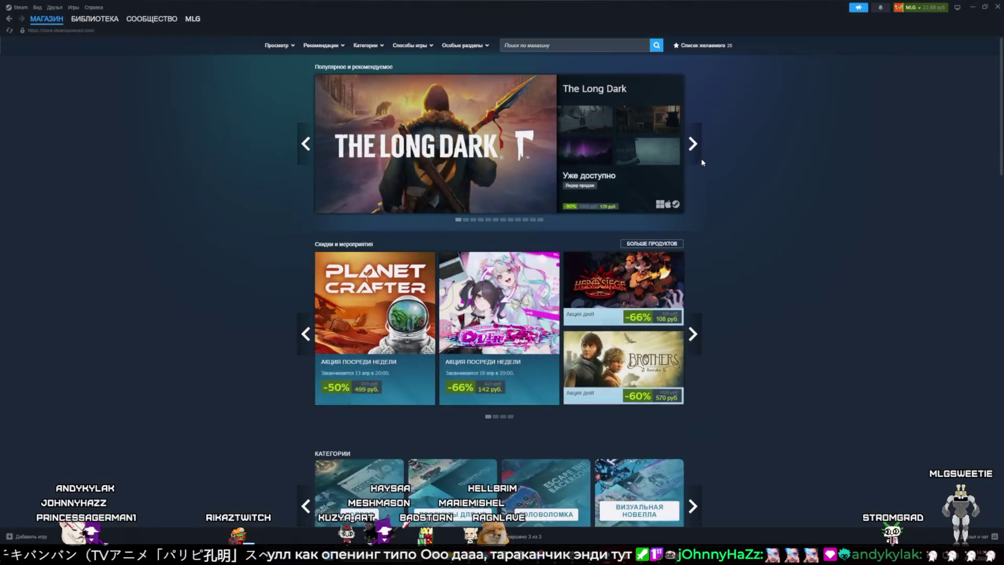
{"action": "left_click", "coordinate": [925, 10]}
{"action": "left_click", "coordinate": [920, 18]}
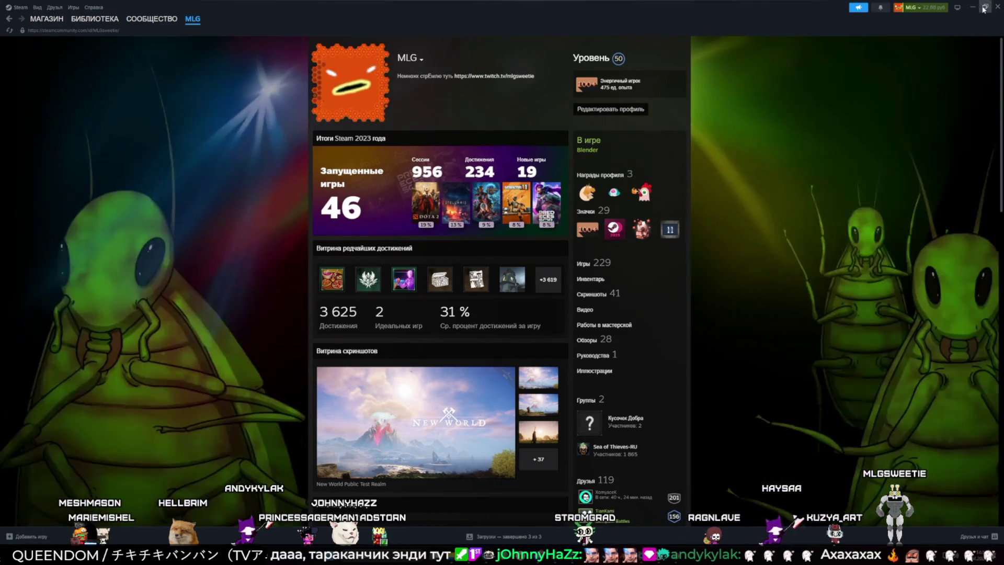
Resize the Steam window, then minimize Steam and Unity Hub to return to the meadow scene.
{"action": "left_click", "coordinate": [985, 7]}
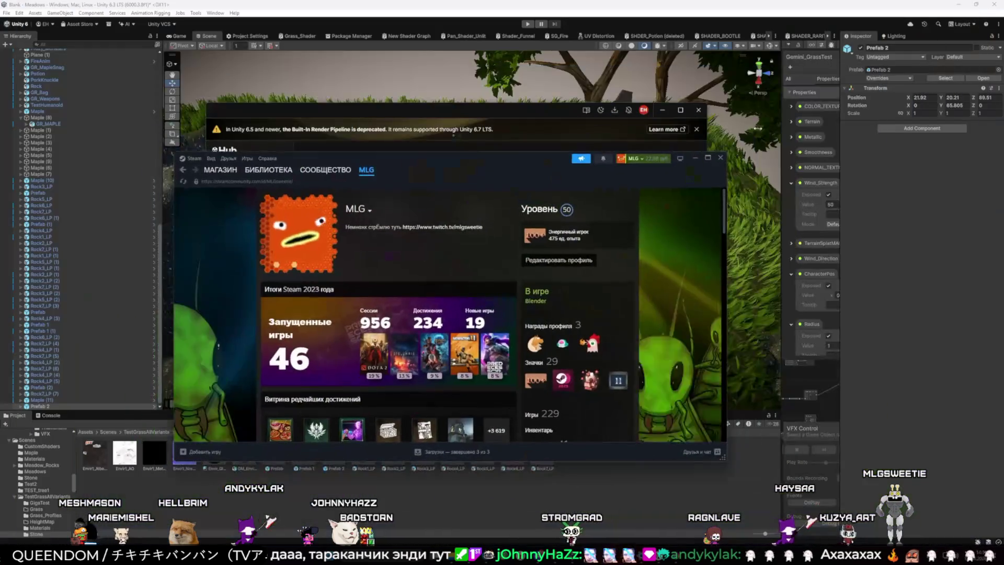
{"action": "left_click", "coordinate": [708, 157]}
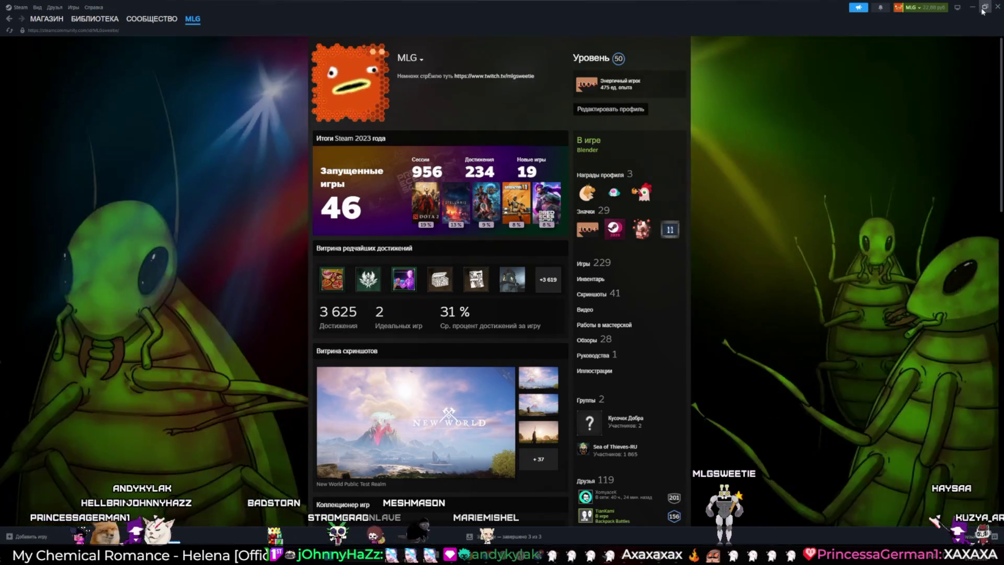
{"action": "double_click", "coordinate": [934, 29]}
{"action": "left_click", "coordinate": [696, 159]}
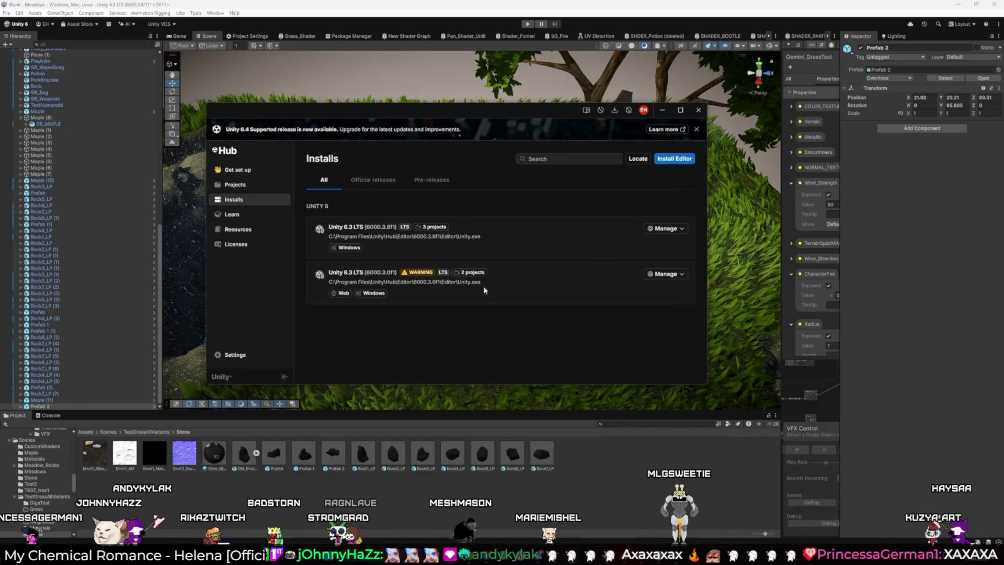
{"action": "left_click", "coordinate": [662, 110]}
{"action": "left_click_drag", "start_coordinate": [471, 235], "coordinate": [375, 347]}
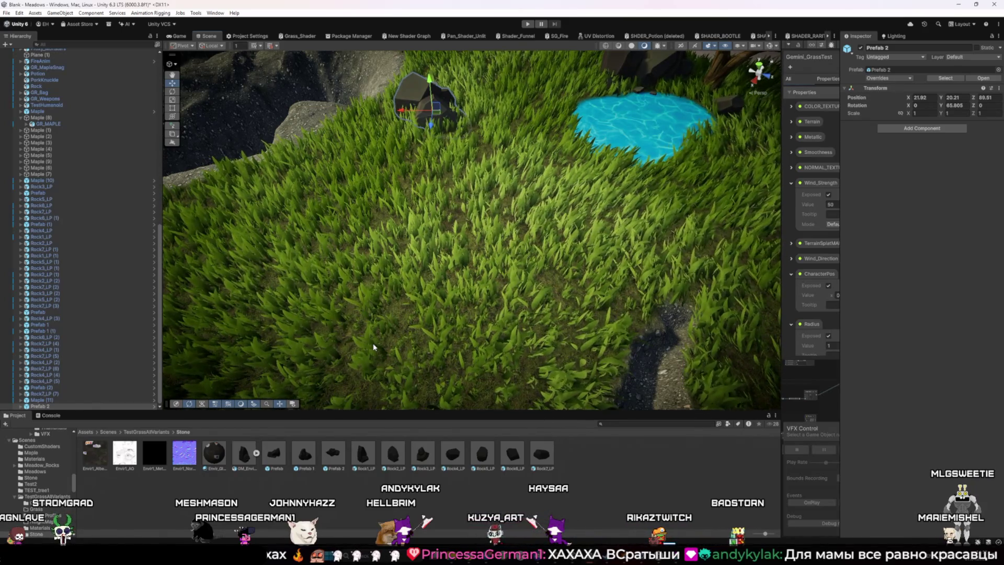
Deselect Prefab 2 and orbit the Scene view close onto the gravel crater beside the pond.
{"action": "left_click_drag", "start_coordinate": [419, 315], "coordinate": [486, 109]}
{"action": "left_click", "coordinate": [452, 113]}
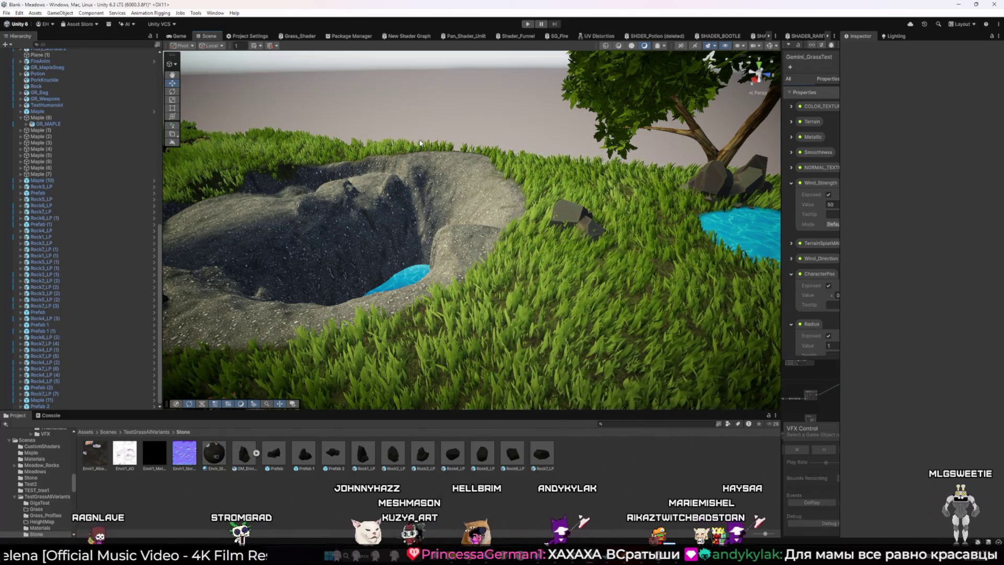
{"action": "mouse_move", "coordinate": [421, 142]}
{"action": "left_mouse_down"}
{"action": "mouse_move", "coordinate": [358, 200]}
{"action": "mouse_move", "coordinate": [408, 189]}
{"action": "mouse_move", "coordinate": [484, 192]}
{"action": "mouse_move", "coordinate": [469, 197]}
{"action": "mouse_move", "coordinate": [493, 257]}
{"action": "left_mouse_up"}
{"action": "left_click_drag", "start_coordinate": [354, 358], "coordinate": [263, 423]}
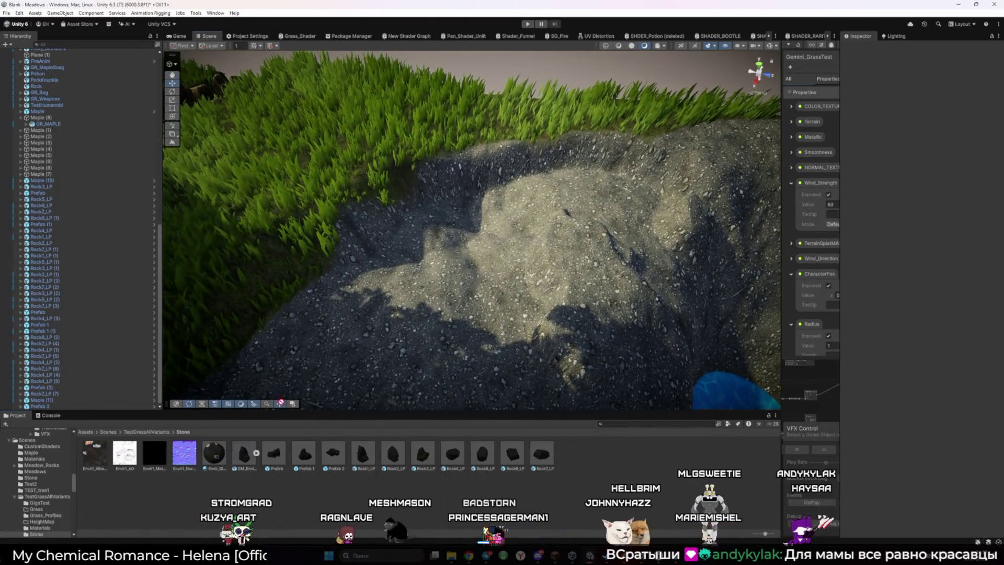
Undo a first rock drop, then place Prefab 2 and Prefab 1 together on the gravel slope.
{"action": "left_click_drag", "start_coordinate": [447, 229], "coordinate": [447, 228]}
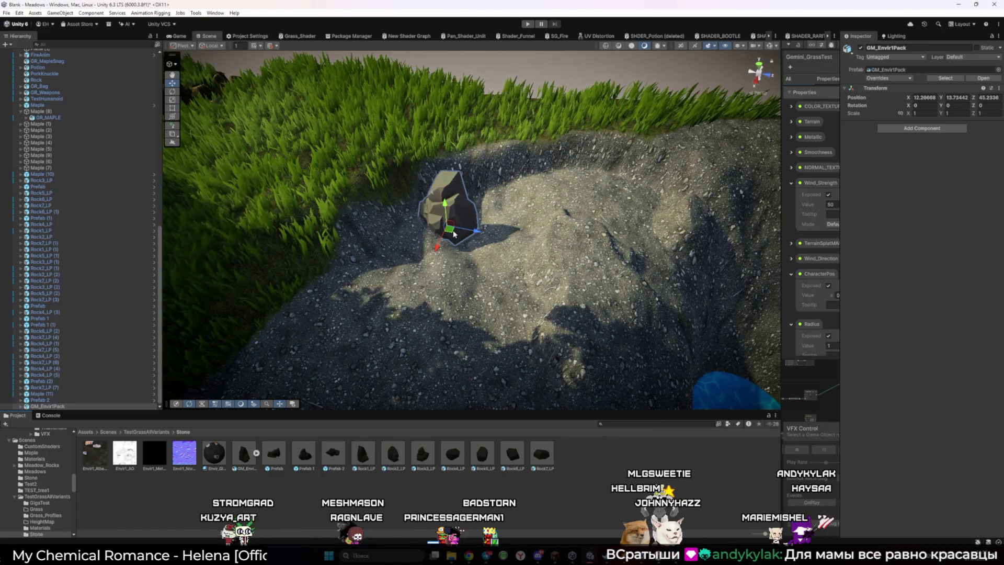
{"action": "key", "text": "ctrl+z"}
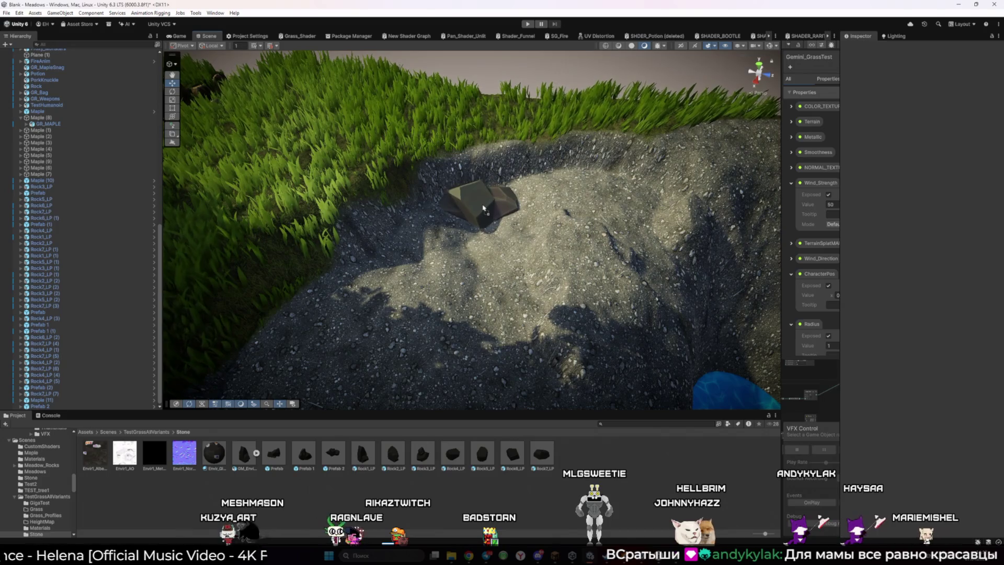
{"action": "left_click_drag", "start_coordinate": [484, 210], "coordinate": [480, 224]}
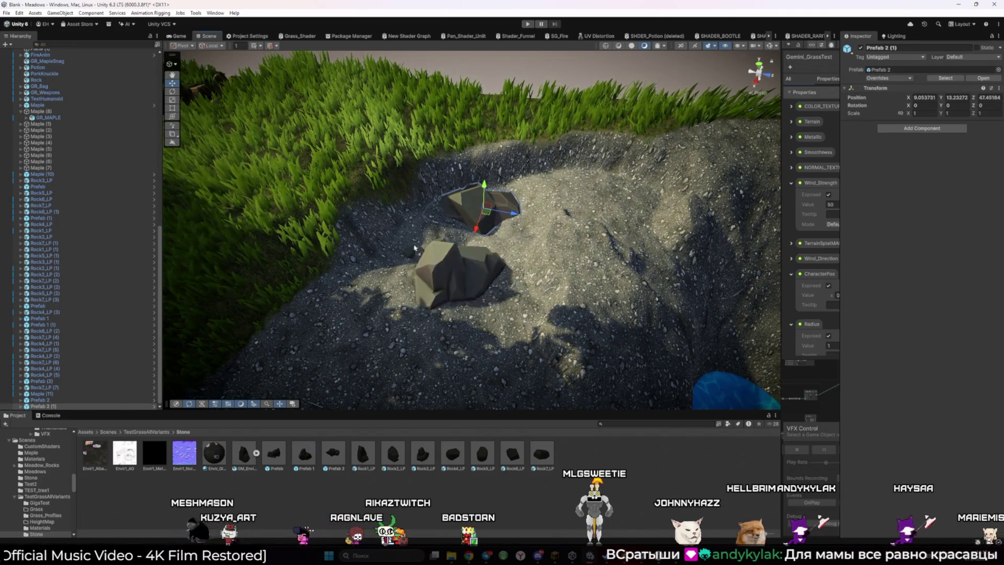
{"action": "left_click_drag", "start_coordinate": [306, 454], "coordinate": [470, 251]}
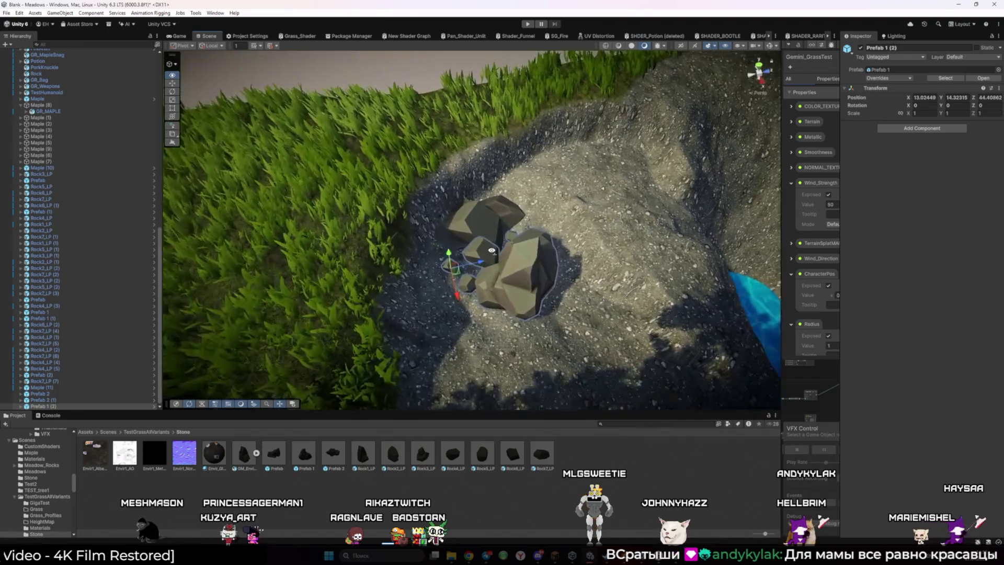
{"action": "mouse_move", "coordinate": [523, 292]}
{"action": "left_mouse_down"}
{"action": "mouse_move", "coordinate": [552, 318]}
{"action": "mouse_move", "coordinate": [442, 268]}
{"action": "left_mouse_up"}
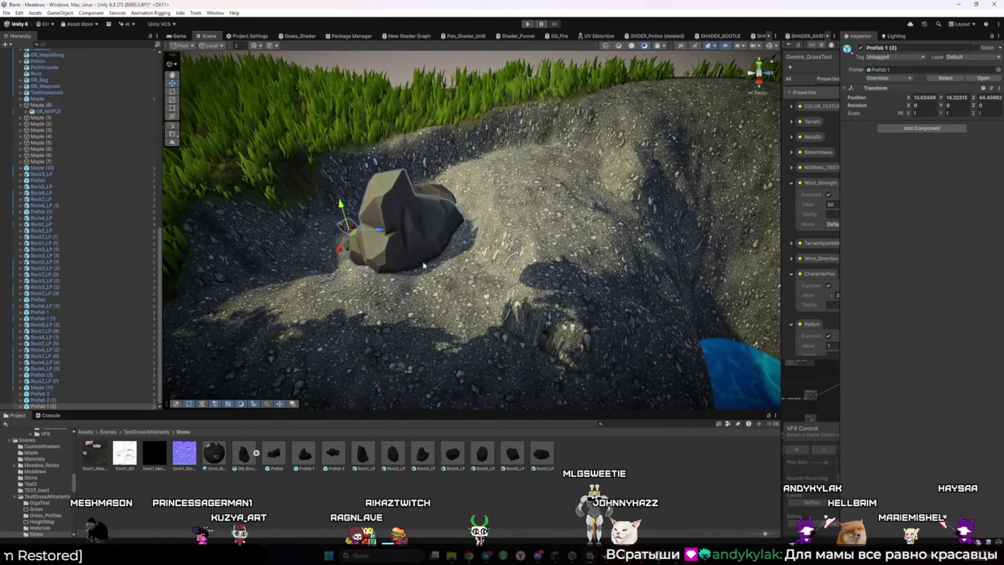
{"action": "mouse_move", "coordinate": [361, 230]}
{"action": "left_mouse_down"}
{"action": "mouse_move", "coordinate": [332, 126]}
{"action": "mouse_move", "coordinate": [314, 165]}
{"action": "mouse_move", "coordinate": [294, 162]}
{"action": "left_mouse_up"}
{"action": "mouse_move", "coordinate": [316, 195]}
{"action": "left_mouse_down"}
{"action": "mouse_move", "coordinate": [556, 172]}
{"action": "mouse_move", "coordinate": [334, 228]}
{"action": "left_mouse_up"}
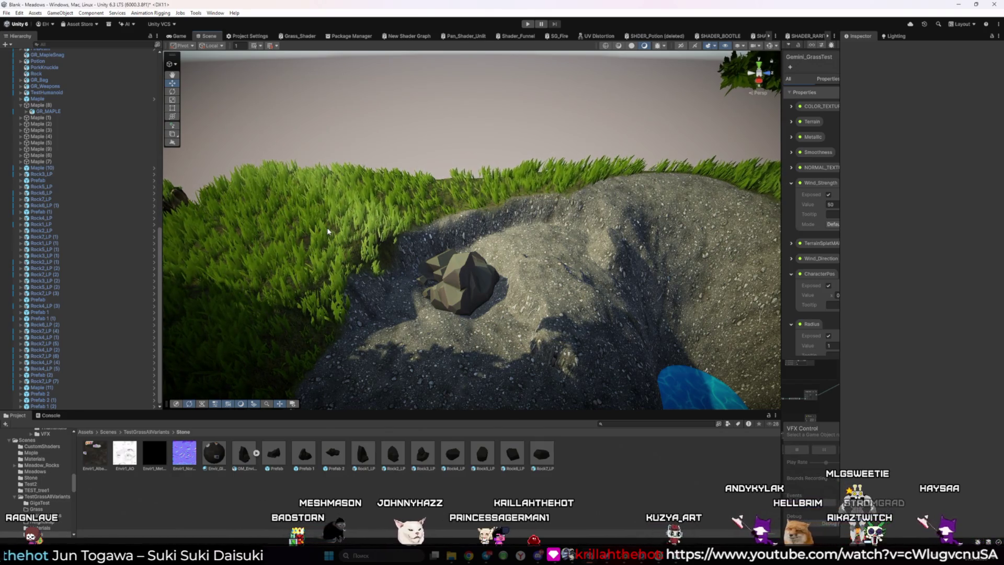
{"action": "scroll", "coordinate": [329, 232], "scroll_direction": "up", "scroll_amount": 6}
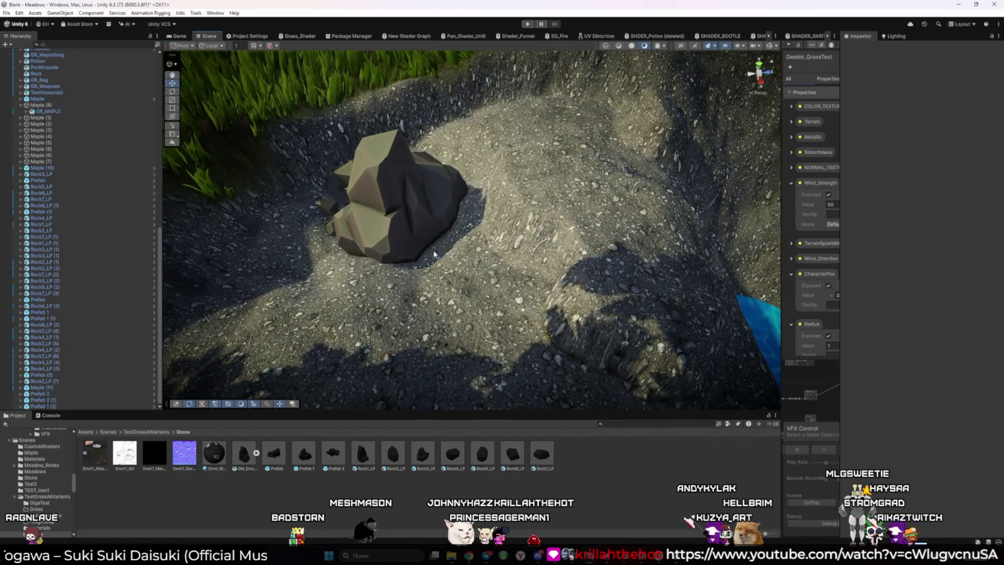
{"action": "left_click_drag", "start_coordinate": [434, 251], "coordinate": [409, 241]}
{"action": "scroll", "coordinate": [458, 299], "scroll_direction": "up", "scroll_amount": 8}
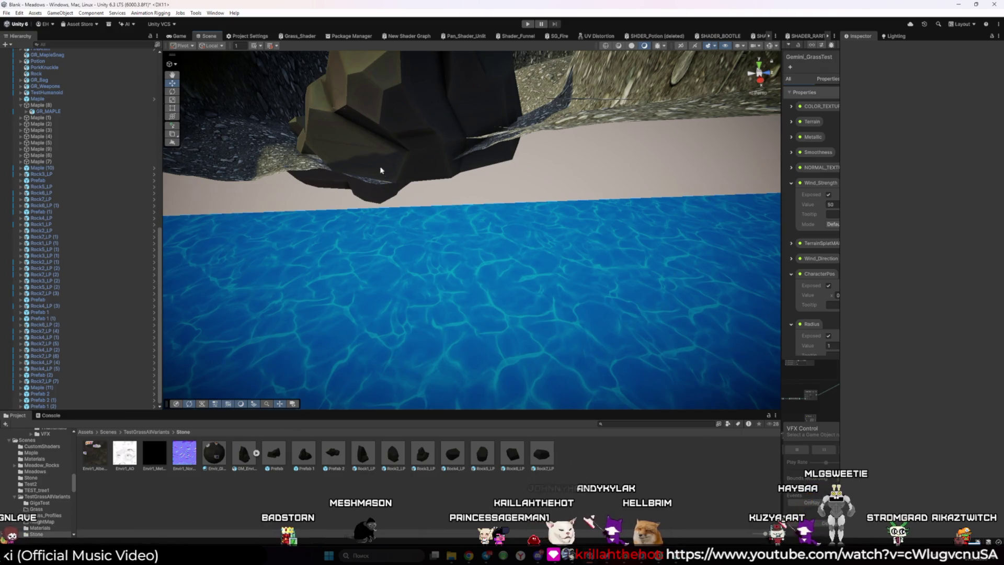
{"action": "scroll", "coordinate": [376, 168], "scroll_direction": "down", "scroll_amount": 8}
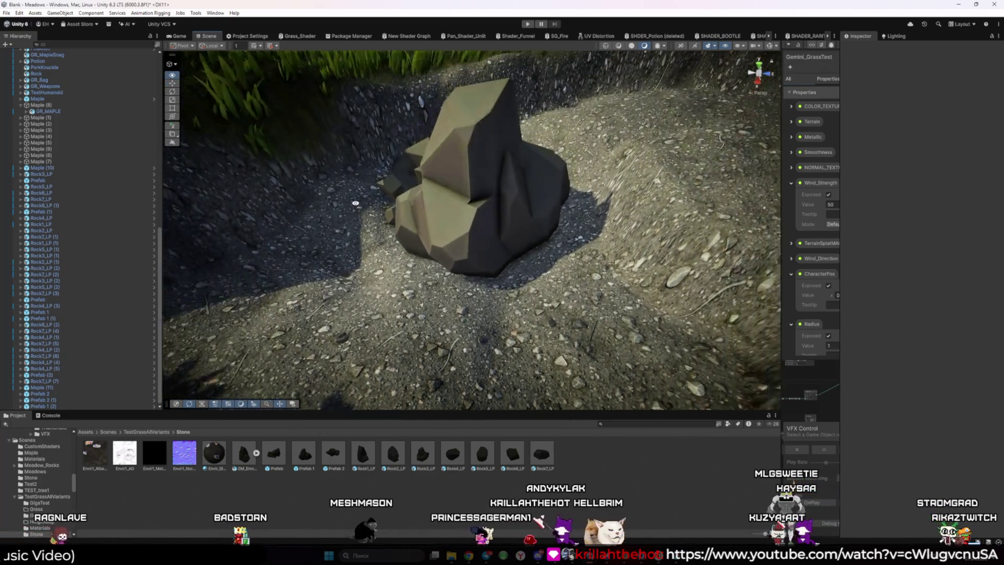
{"action": "scroll", "coordinate": [355, 204], "scroll_direction": "down", "scroll_amount": 3}
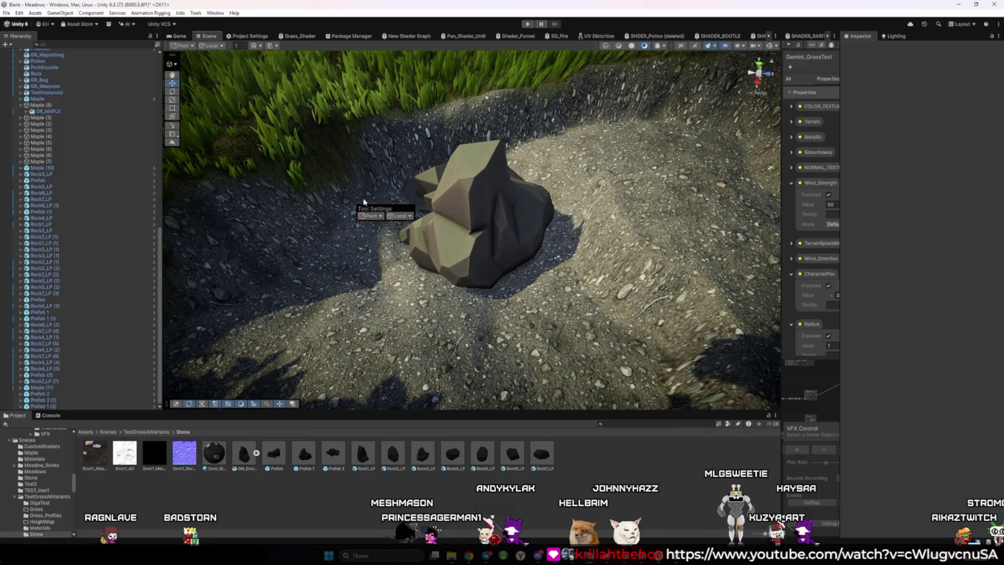
{"action": "mouse_move", "coordinate": [368, 193]}
{"action": "left_mouse_down"}
{"action": "mouse_move", "coordinate": [561, 193]}
{"action": "mouse_move", "coordinate": [471, 203]}
{"action": "mouse_move", "coordinate": [403, 240]}
{"action": "left_mouse_up"}
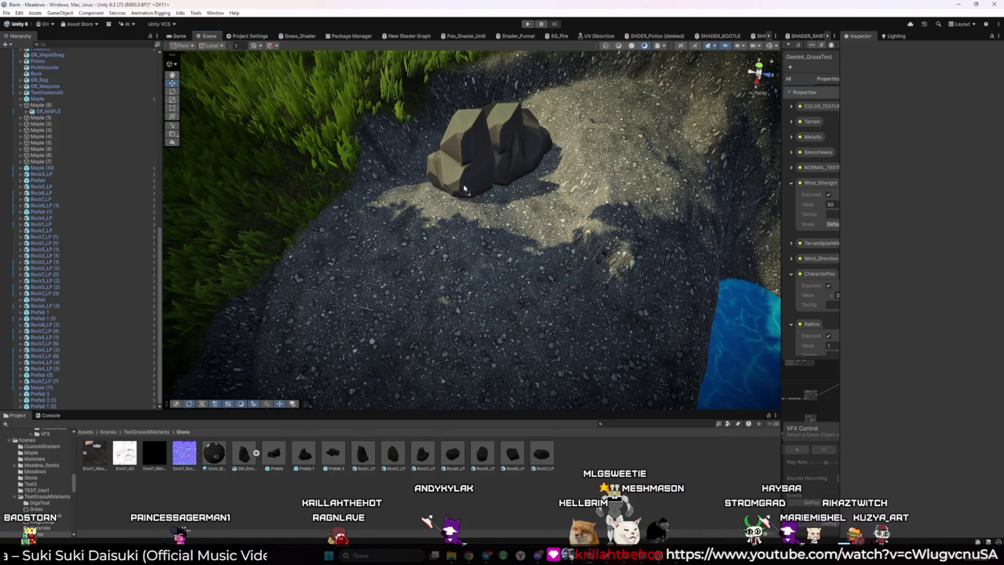
Add a Rock1_LP rock and rotate it to fit against the cluster's edge.
{"action": "left_click_drag", "start_coordinate": [464, 188], "coordinate": [465, 189]}
{"action": "key", "text": "e"}
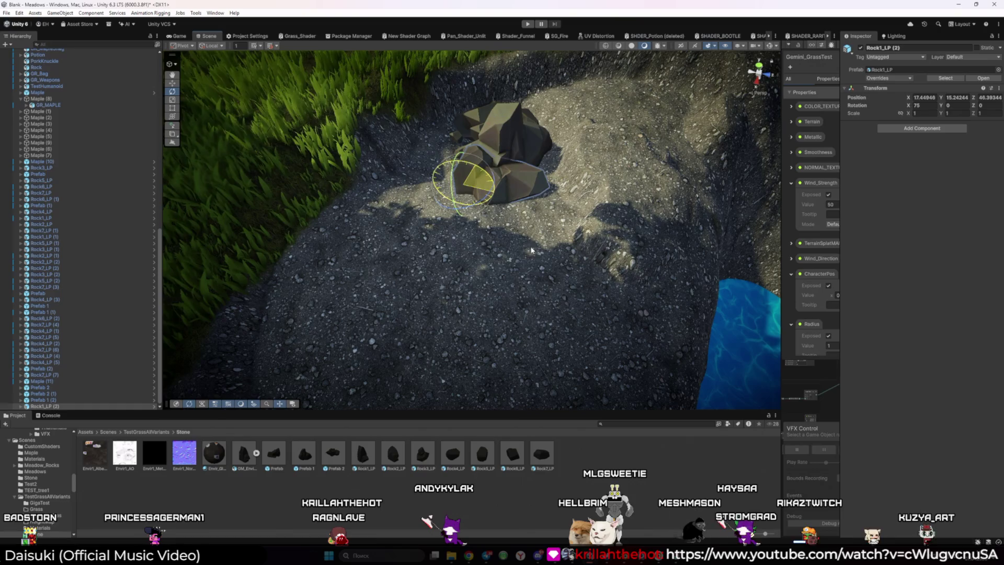
{"action": "scroll", "coordinate": [496, 266], "scroll_direction": "down", "scroll_amount": 3}
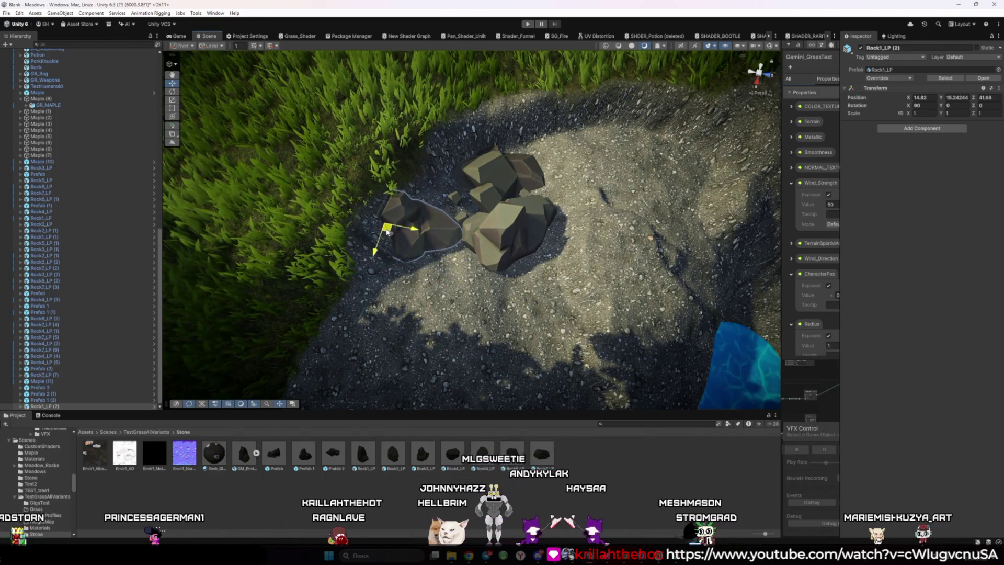
{"action": "mouse_move", "coordinate": [403, 247]}
{"action": "left_mouse_down"}
{"action": "mouse_move", "coordinate": [486, 242]}
{"action": "mouse_move", "coordinate": [473, 252]}
{"action": "mouse_move", "coordinate": [495, 248]}
{"action": "mouse_move", "coordinate": [505, 262]}
{"action": "mouse_move", "coordinate": [512, 199]}
{"action": "left_mouse_up"}
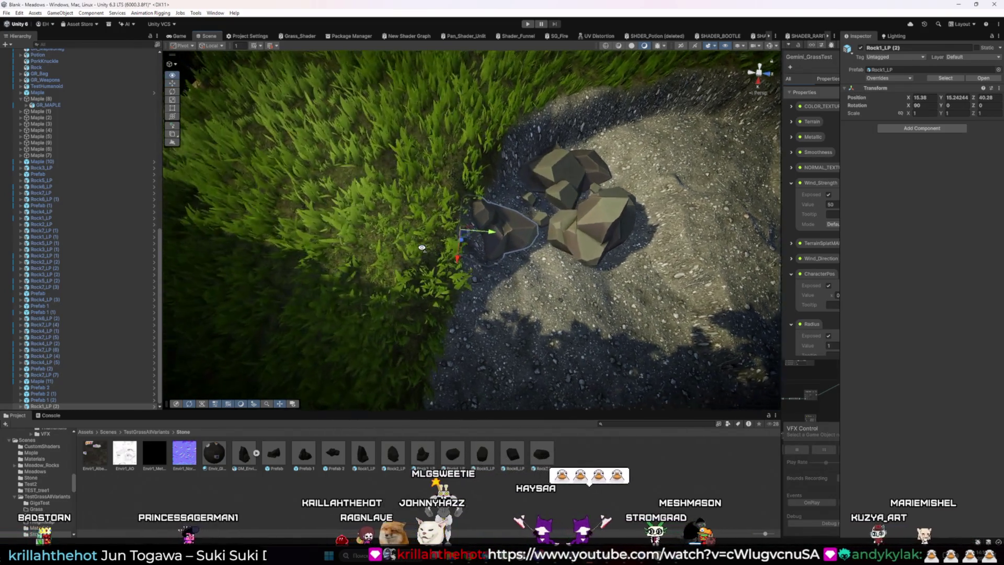
Shift the large Prefab 1 (2) rock group slightly across the slope.
{"action": "left_click", "coordinate": [499, 246]}
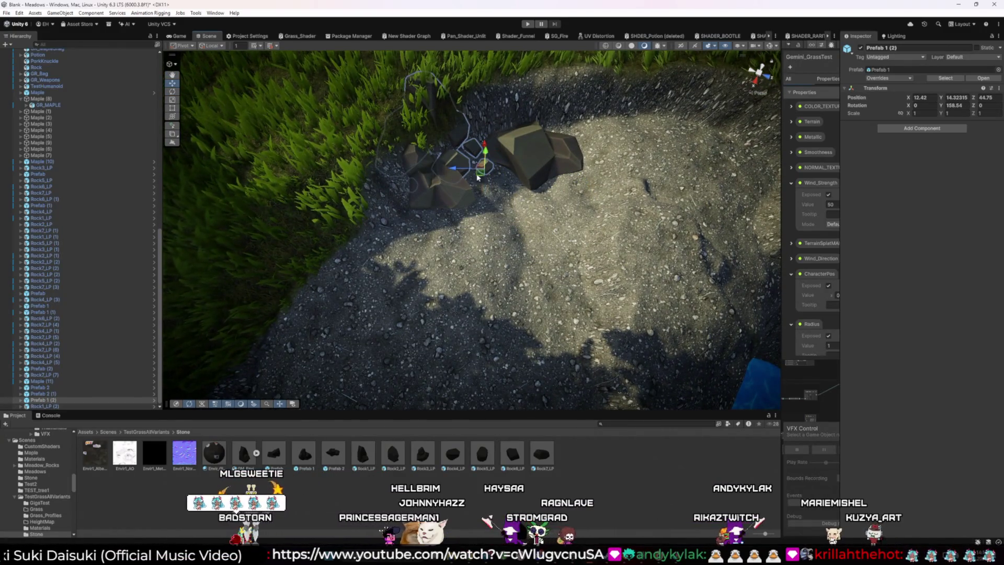
{"action": "mouse_move", "coordinate": [526, 203]}
{"action": "left_mouse_down"}
{"action": "mouse_move", "coordinate": [541, 221]}
{"action": "mouse_move", "coordinate": [521, 203]}
{"action": "mouse_move", "coordinate": [524, 220]}
{"action": "mouse_move", "coordinate": [462, 216]}
{"action": "mouse_move", "coordinate": [406, 192]}
{"action": "left_mouse_up"}
{"action": "left_click", "coordinate": [502, 226]}
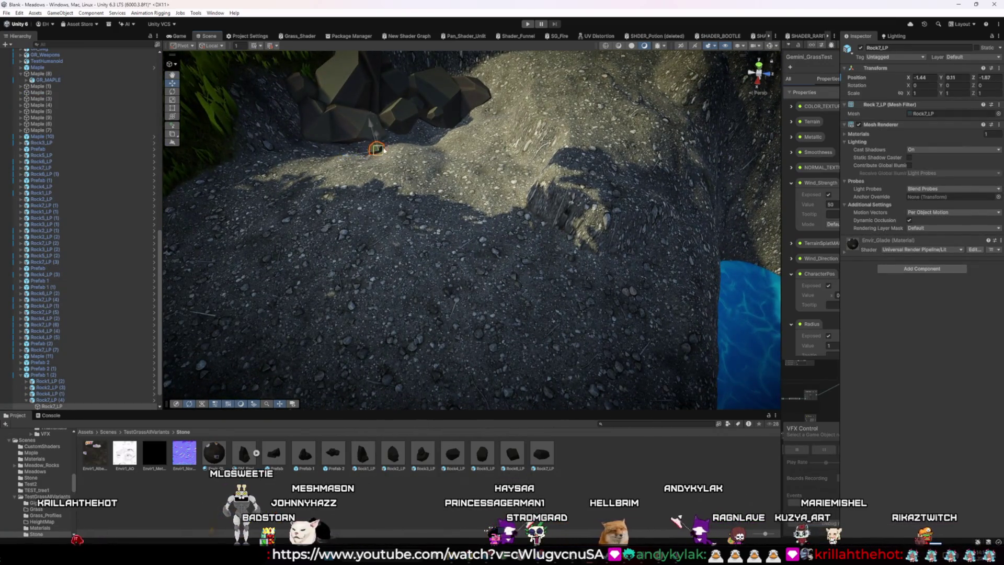
Move the small Rock7_LP piece to a new spot within the Prefab 1 (2) group.
{"action": "left_click_drag", "start_coordinate": [441, 189], "coordinate": [470, 266]}
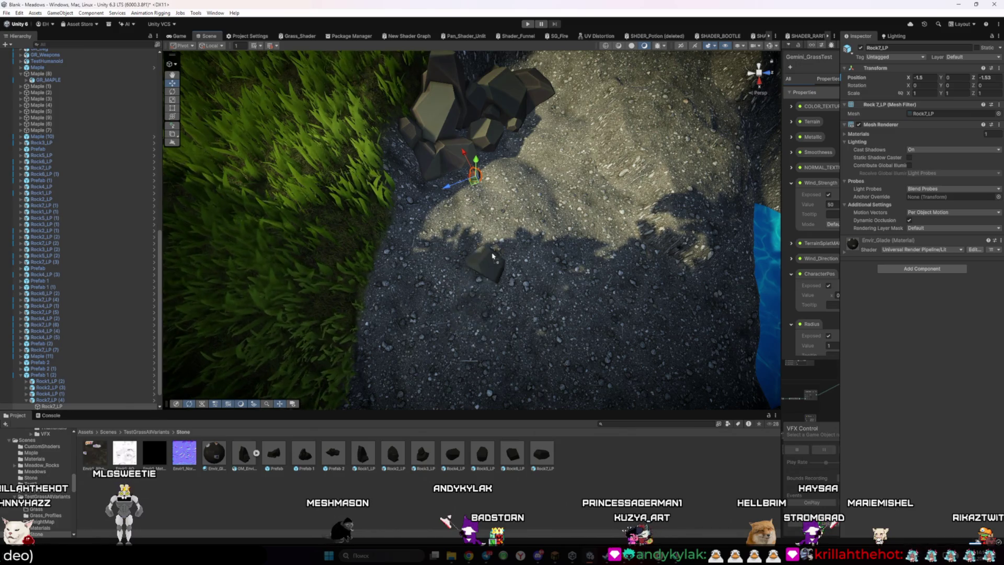
{"action": "left_click", "coordinate": [474, 183]}
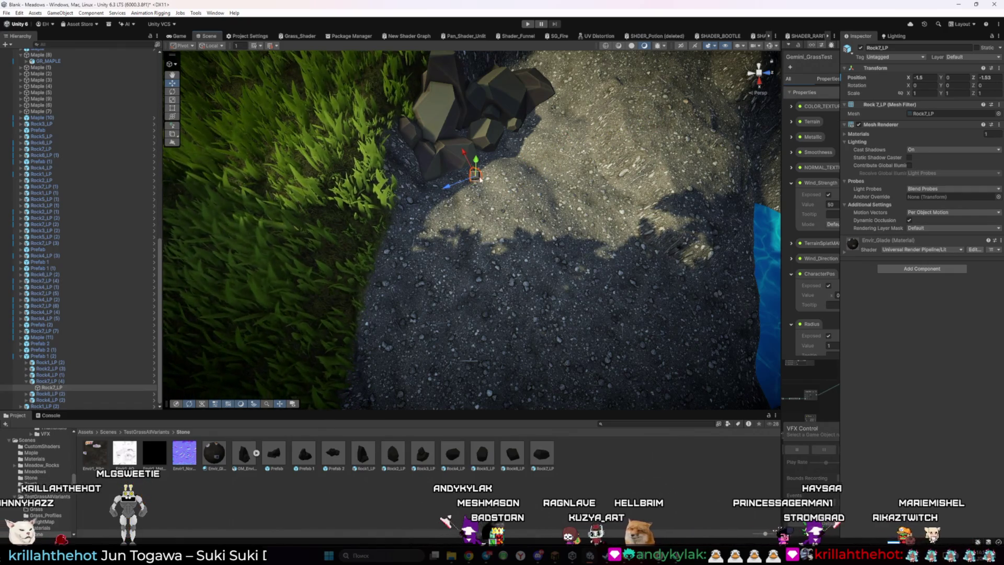
{"action": "mouse_move", "coordinate": [524, 173]}
{"action": "left_mouse_down"}
{"action": "mouse_move", "coordinate": [626, 172]}
{"action": "mouse_move", "coordinate": [586, 192]}
{"action": "mouse_move", "coordinate": [503, 165]}
{"action": "mouse_move", "coordinate": [473, 175]}
{"action": "left_mouse_up"}
{"action": "mouse_move", "coordinate": [455, 224]}
{"action": "left_mouse_down"}
{"action": "mouse_move", "coordinate": [460, 195]}
{"action": "mouse_move", "coordinate": [536, 539]}
{"action": "mouse_move", "coordinate": [450, 51]}
{"action": "mouse_move", "coordinate": [415, 112]}
{"action": "mouse_move", "coordinate": [447, 220]}
{"action": "mouse_move", "coordinate": [403, 232]}
{"action": "mouse_move", "coordinate": [510, 165]}
{"action": "left_mouse_up"}
{"action": "left_click", "coordinate": [447, 219]}
{"action": "left_click", "coordinate": [456, 210]}
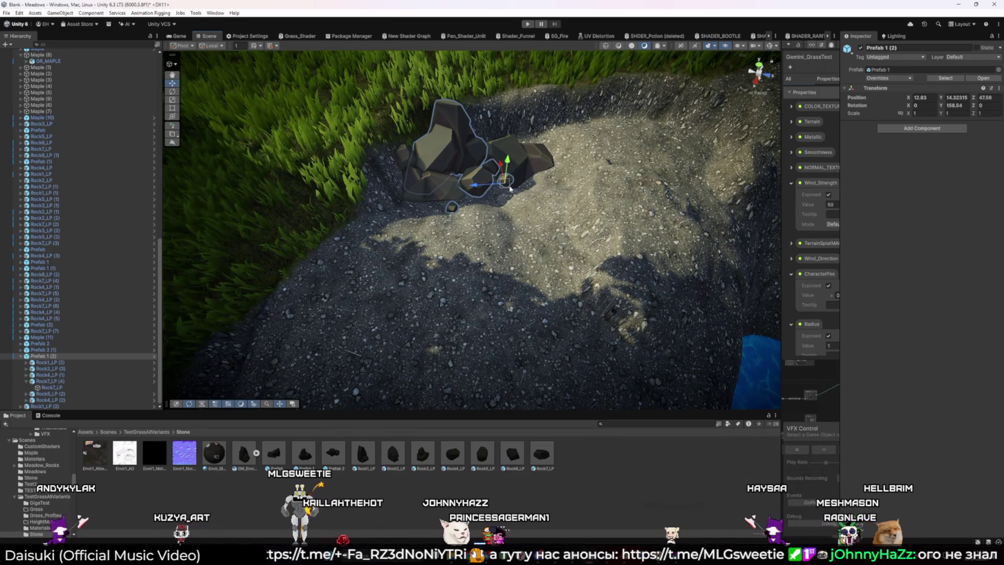
{"action": "left_click_drag", "start_coordinate": [501, 216], "coordinate": [455, 236]}
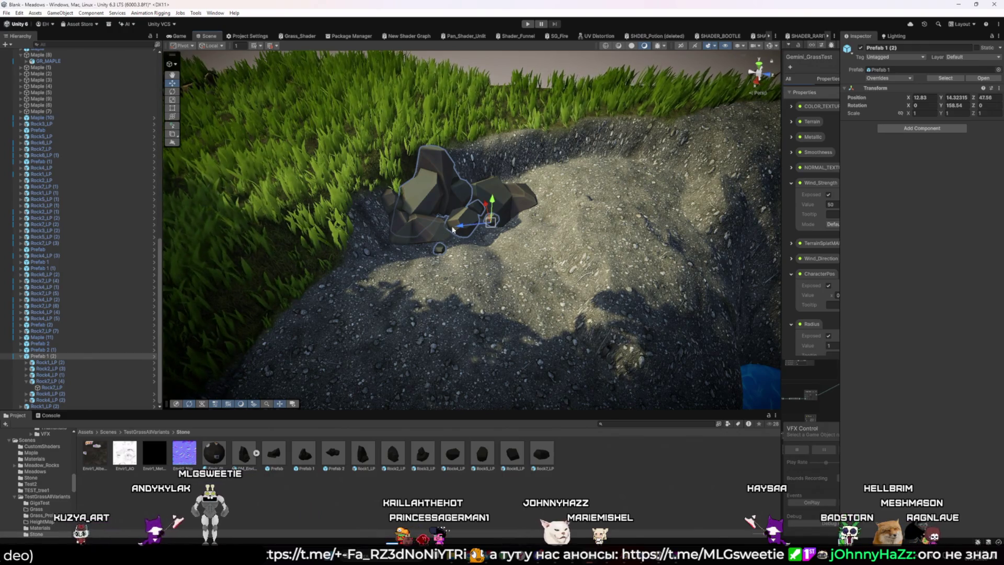
{"action": "mouse_move", "coordinate": [491, 225]}
{"action": "left_mouse_down"}
{"action": "mouse_move", "coordinate": [591, 209]}
{"action": "mouse_move", "coordinate": [690, 310]}
{"action": "left_mouse_up"}
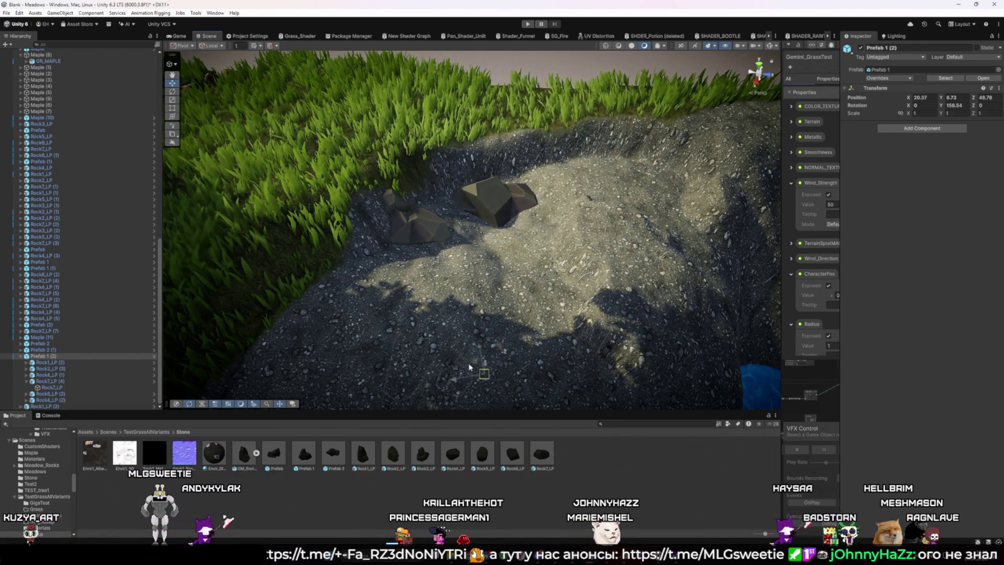
{"action": "mouse_move", "coordinate": [661, 387]}
{"action": "left_mouse_down"}
{"action": "mouse_move", "coordinate": [674, 167]}
{"action": "mouse_move", "coordinate": [577, 195]}
{"action": "left_mouse_up"}
{"action": "mouse_move", "coordinate": [489, 228]}
{"action": "left_mouse_down"}
{"action": "mouse_move", "coordinate": [497, 244]}
{"action": "mouse_move", "coordinate": [517, 251]}
{"action": "mouse_move", "coordinate": [515, 240]}
{"action": "mouse_move", "coordinate": [504, 250]}
{"action": "mouse_move", "coordinate": [519, 302]}
{"action": "mouse_move", "coordinate": [559, 359]}
{"action": "mouse_move", "coordinate": [510, 274]}
{"action": "left_mouse_up"}
{"action": "key", "text": "ctrl+z"}
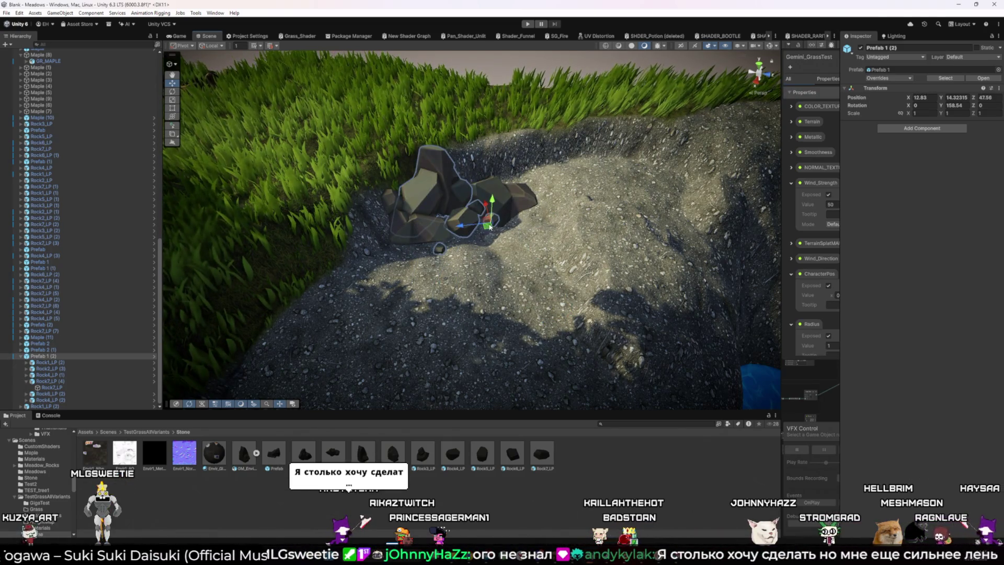
{"action": "mouse_move", "coordinate": [453, 232]}
{"action": "left_mouse_down"}
{"action": "mouse_move", "coordinate": [591, 212]}
{"action": "mouse_move", "coordinate": [468, 218]}
{"action": "mouse_move", "coordinate": [629, 209]}
{"action": "mouse_move", "coordinate": [540, 224]}
{"action": "mouse_move", "coordinate": [529, 282]}
{"action": "mouse_move", "coordinate": [544, 199]}
{"action": "mouse_move", "coordinate": [615, 235]}
{"action": "mouse_move", "coordinate": [601, 255]}
{"action": "left_mouse_up"}
{"action": "key", "text": "ctrl+z"}
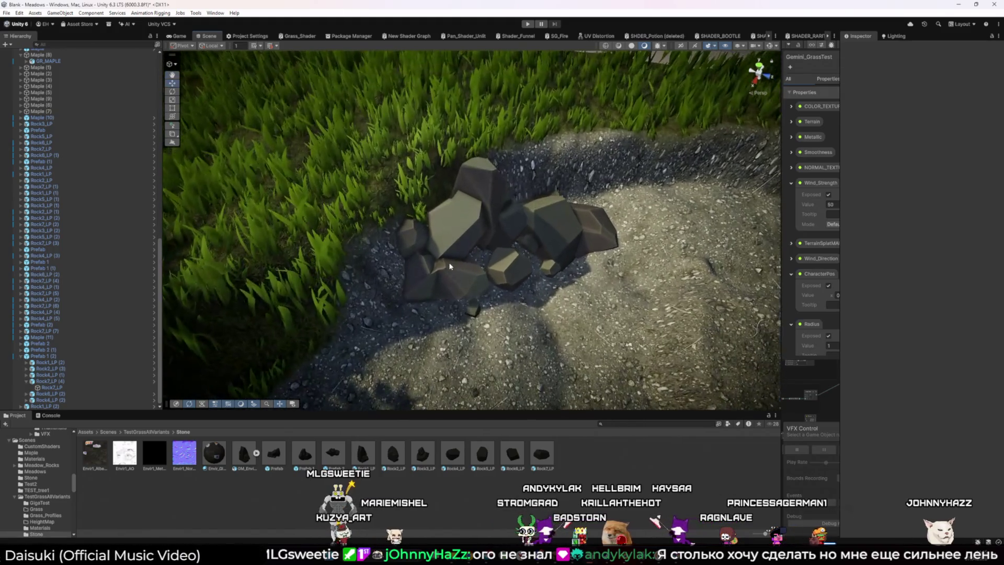
Reposition Rock1_LP (2) along the gravel within the rock cluster.
{"action": "left_click", "coordinate": [449, 262]}
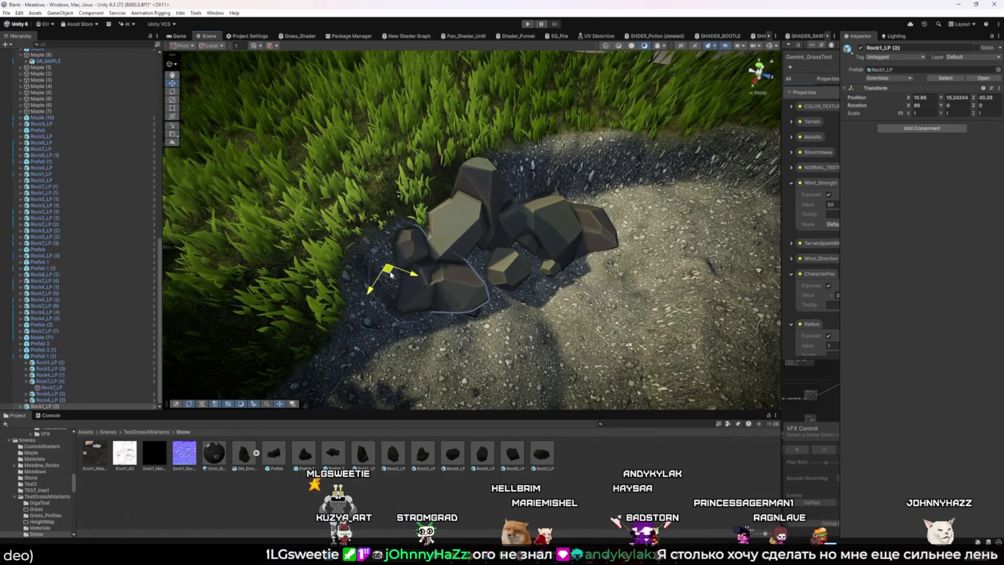
{"action": "left_click_drag", "start_coordinate": [449, 318], "coordinate": [428, 236], "text": "alt"}
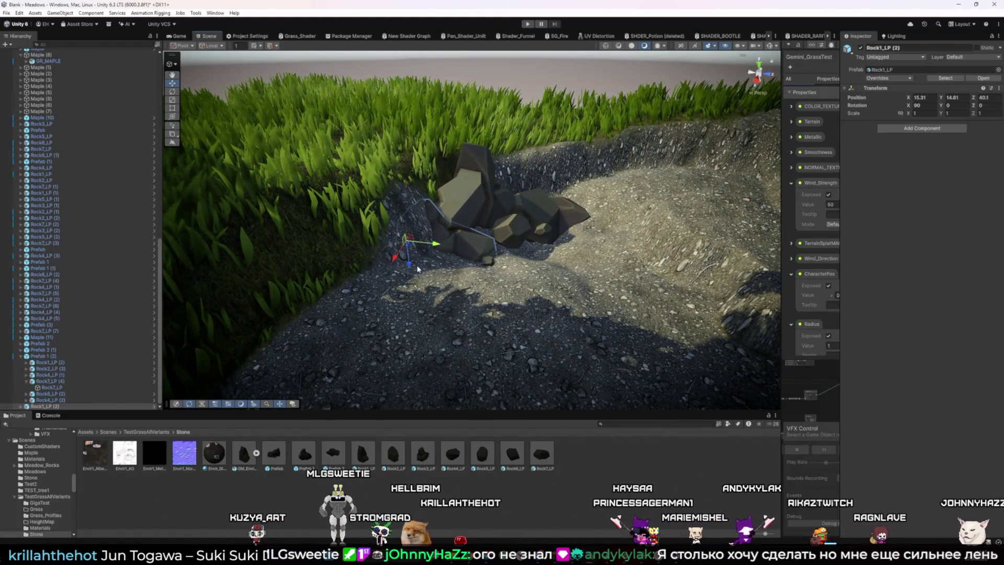
{"action": "left_click_drag", "start_coordinate": [442, 283], "coordinate": [441, 287], "text": "alt"}
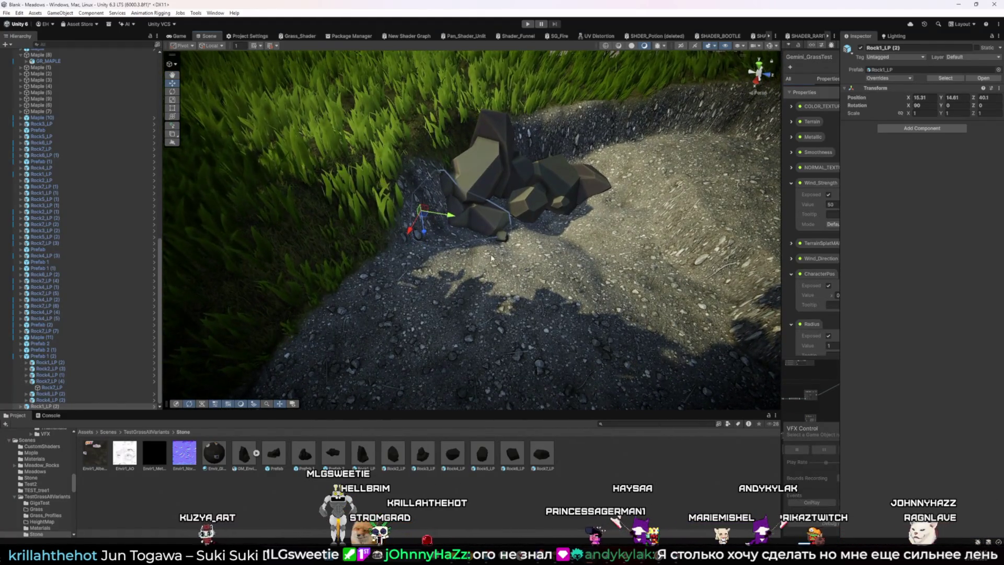
{"action": "left_click", "coordinate": [501, 238]}
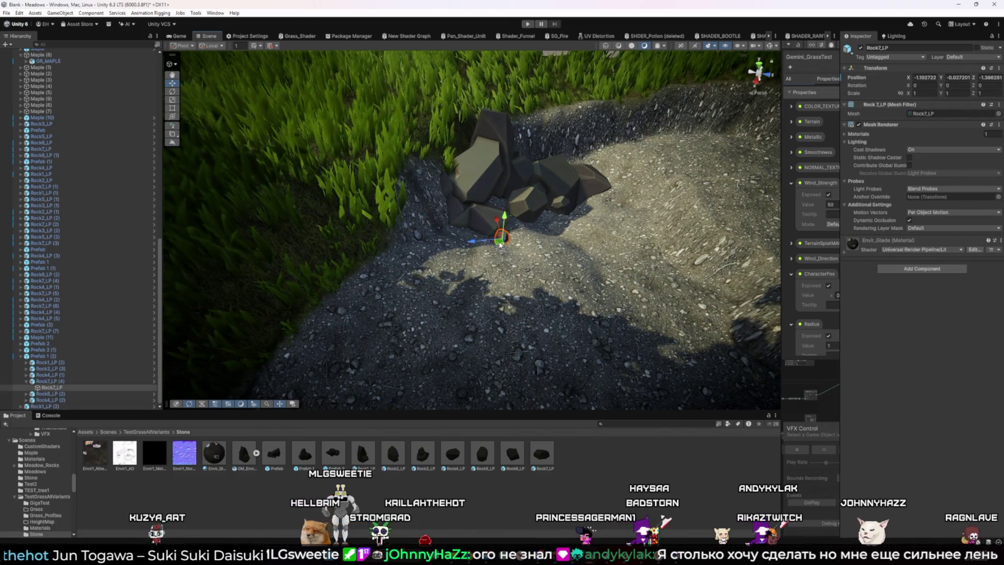
{"action": "left_click", "coordinate": [492, 229]}
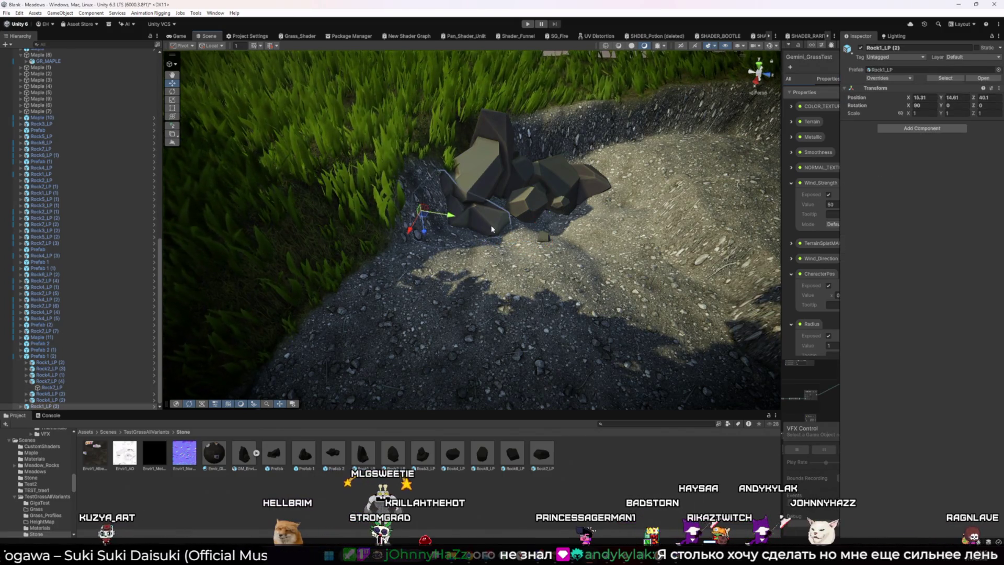
{"action": "mouse_move", "coordinate": [437, 221]}
{"action": "left_mouse_down"}
{"action": "mouse_move", "coordinate": [434, 213]}
{"action": "mouse_move", "coordinate": [476, 262]}
{"action": "mouse_move", "coordinate": [499, 249]}
{"action": "left_mouse_up"}
{"action": "scroll", "coordinate": [441, 247], "scroll_direction": "up", "scroll_amount": 2}
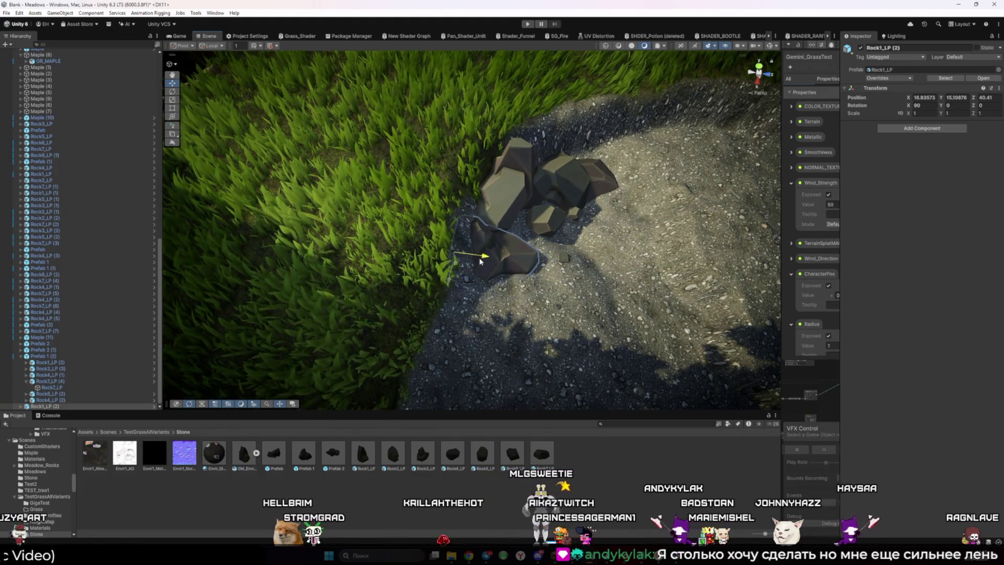
{"action": "scroll", "coordinate": [464, 270], "scroll_direction": "down", "scroll_amount": 3}
{"action": "scroll", "coordinate": [465, 271], "scroll_direction": "down", "scroll_amount": 1}
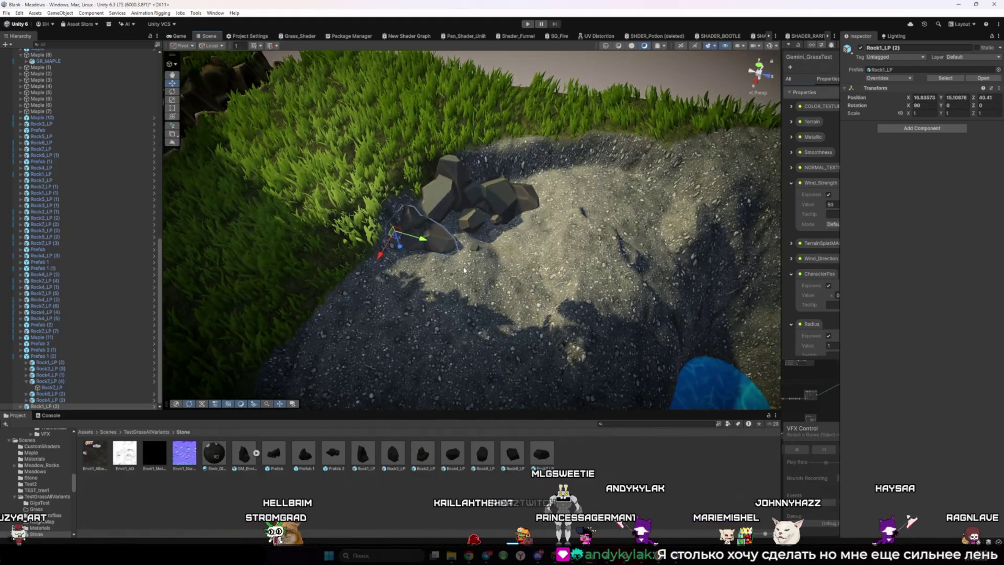
{"action": "scroll", "coordinate": [482, 263], "scroll_direction": "up", "scroll_amount": 5}
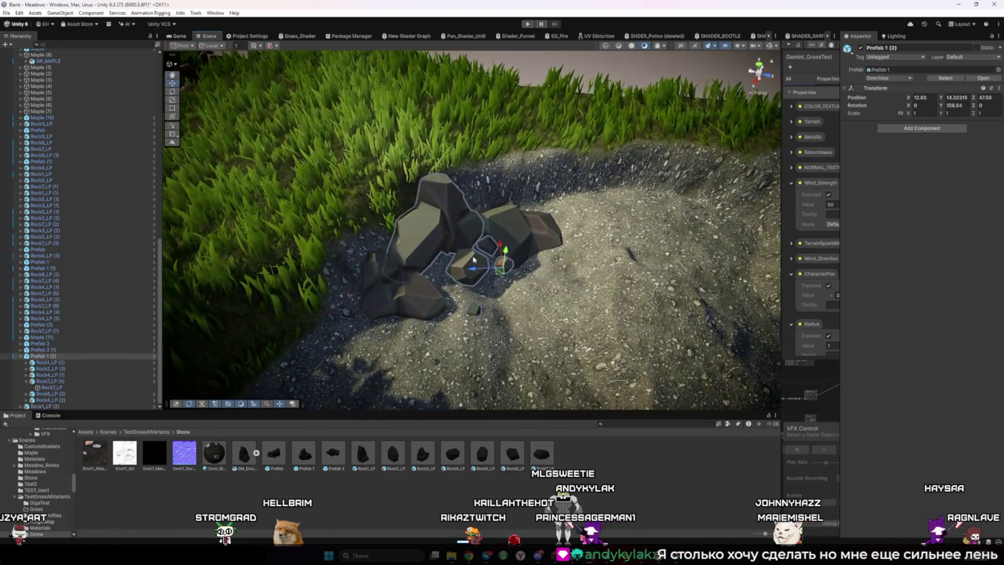
Shift the small Rock4_LP left and down in the pile, enlarging it slightly.
{"action": "left_click", "coordinate": [473, 266]}
{"action": "mouse_move", "coordinate": [473, 266]}
{"action": "left_mouse_down"}
{"action": "mouse_move", "coordinate": [451, 283]}
{"action": "mouse_move", "coordinate": [457, 273]}
{"action": "mouse_move", "coordinate": [400, 220]}
{"action": "mouse_move", "coordinate": [436, 238]}
{"action": "mouse_move", "coordinate": [472, 216]}
{"action": "mouse_move", "coordinate": [461, 209]}
{"action": "mouse_move", "coordinate": [466, 201]}
{"action": "mouse_move", "coordinate": [482, 199]}
{"action": "mouse_move", "coordinate": [491, 217]}
{"action": "mouse_move", "coordinate": [471, 241]}
{"action": "mouse_move", "coordinate": [467, 274]}
{"action": "mouse_move", "coordinate": [542, 288]}
{"action": "left_mouse_up"}
{"action": "key", "text": "w"}
{"action": "left_click", "coordinate": [460, 252]}
Add a Rock2_LP rock at the pile's front and tilt it to lean into the cluster.
{"action": "mouse_move", "coordinate": [393, 453]}
{"action": "left_mouse_down"}
{"action": "mouse_move", "coordinate": [482, 220]}
{"action": "mouse_move", "coordinate": [413, 314]}
{"action": "mouse_move", "coordinate": [419, 306]}
{"action": "left_mouse_up"}
{"action": "key", "text": "e"}
{"action": "key", "text": "w"}
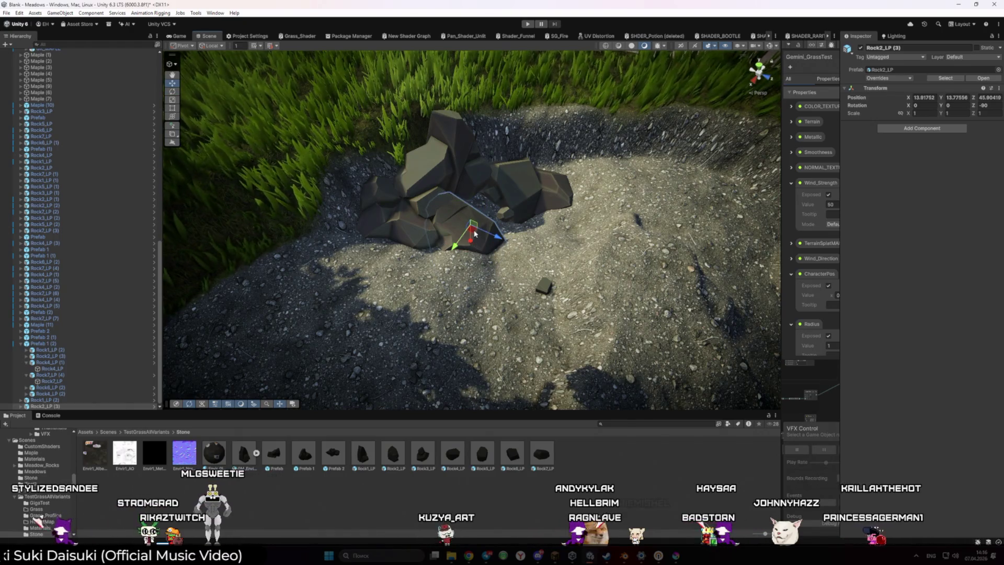
{"action": "key", "text": "ctrl+z"}
{"action": "key", "text": "ctrl+z"}
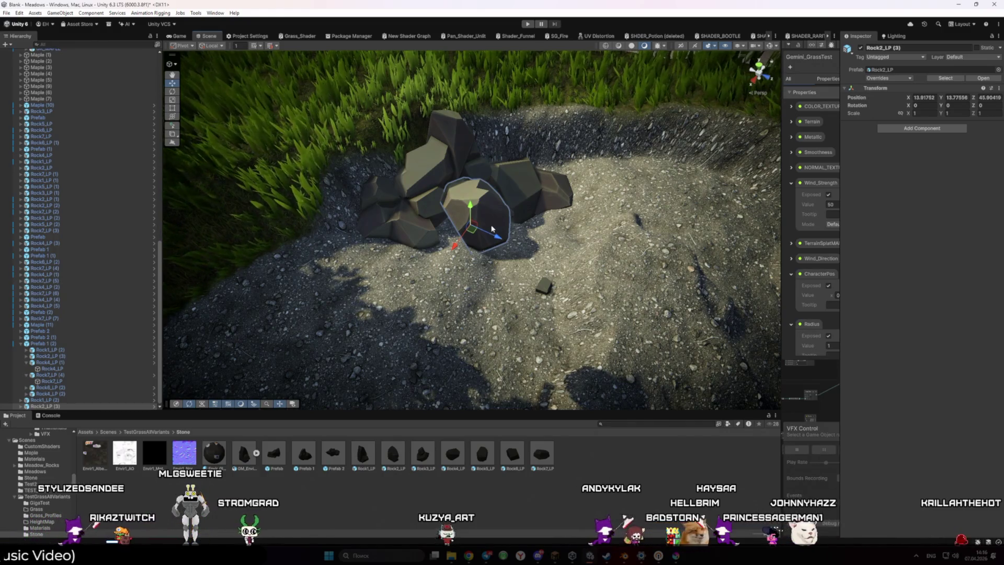
{"action": "left_click_drag", "start_coordinate": [490, 220], "coordinate": [545, 300]}
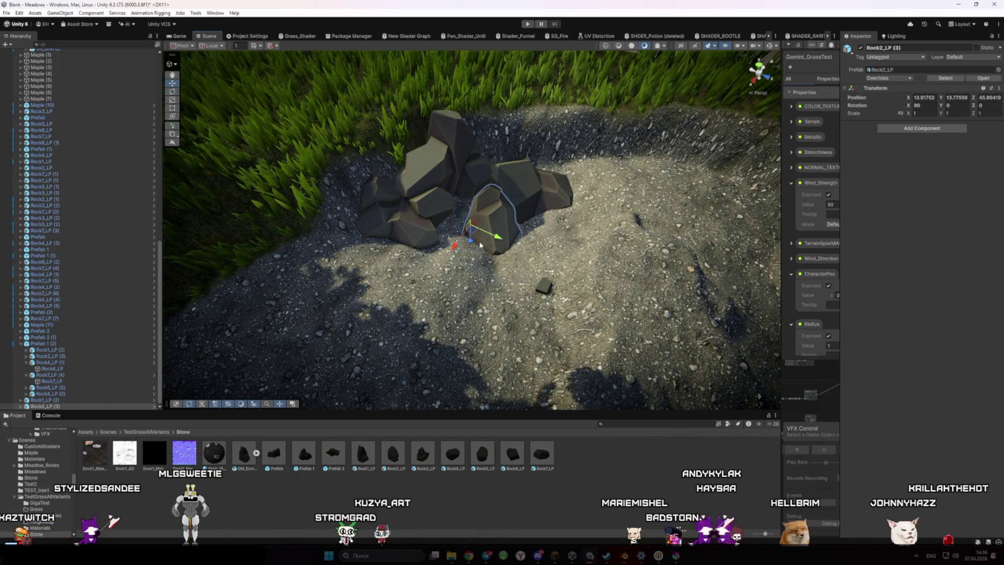
{"action": "left_click_drag", "start_coordinate": [488, 250], "coordinate": [403, 266]}
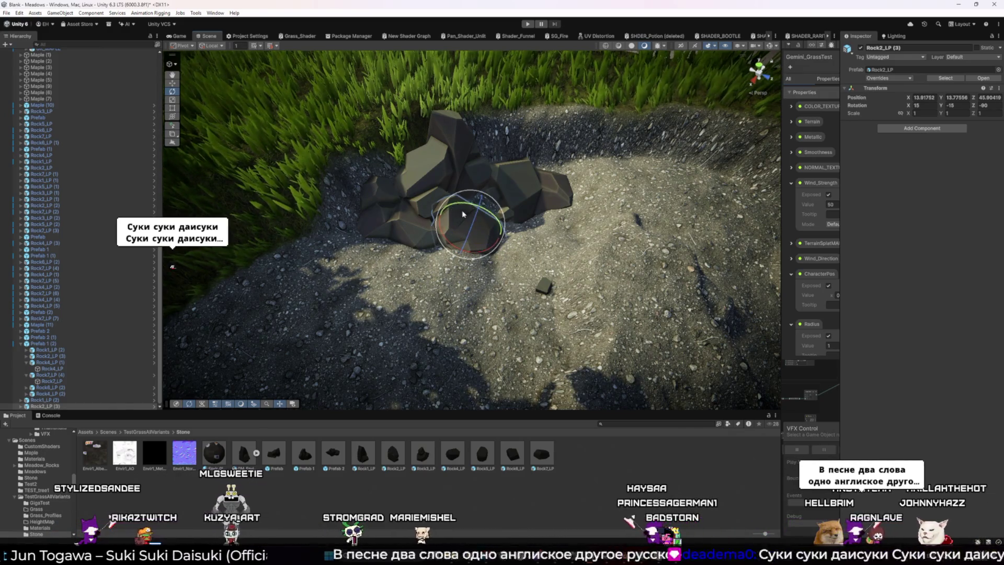
{"action": "left_click_drag", "start_coordinate": [472, 255], "coordinate": [556, 226]}
{"action": "mouse_move", "coordinate": [600, 138]}
{"action": "left_mouse_down"}
{"action": "mouse_move", "coordinate": [646, 54]}
{"action": "mouse_move", "coordinate": [634, 74]}
{"action": "left_mouse_up"}
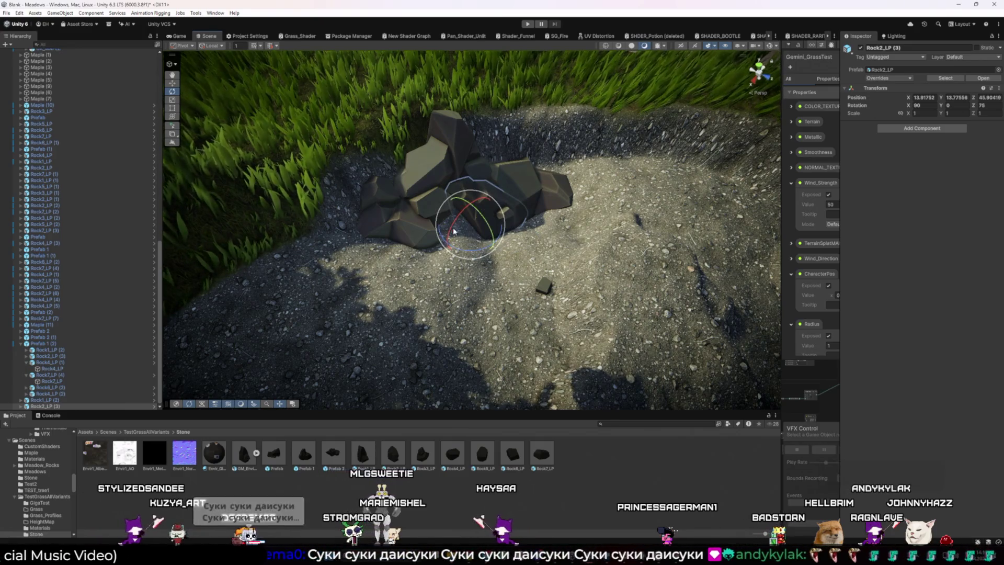
Undo an accidental move of Rock4_LP and frame the view on that stone.
{"action": "left_click", "coordinate": [485, 220]}
{"action": "mouse_move", "coordinate": [485, 219]}
{"action": "left_mouse_down"}
{"action": "mouse_move", "coordinate": [523, 231]}
{"action": "mouse_move", "coordinate": [490, 186]}
{"action": "left_mouse_up"}
{"action": "scroll", "coordinate": [491, 187], "scroll_direction": "up", "scroll_amount": 2}
{"action": "left_click_drag", "start_coordinate": [479, 185], "coordinate": [467, 183]}
{"action": "key", "text": "ctrl+z"}
{"action": "left_click_drag", "start_coordinate": [461, 190], "coordinate": [359, 177]}
{"action": "key", "text": "f"}
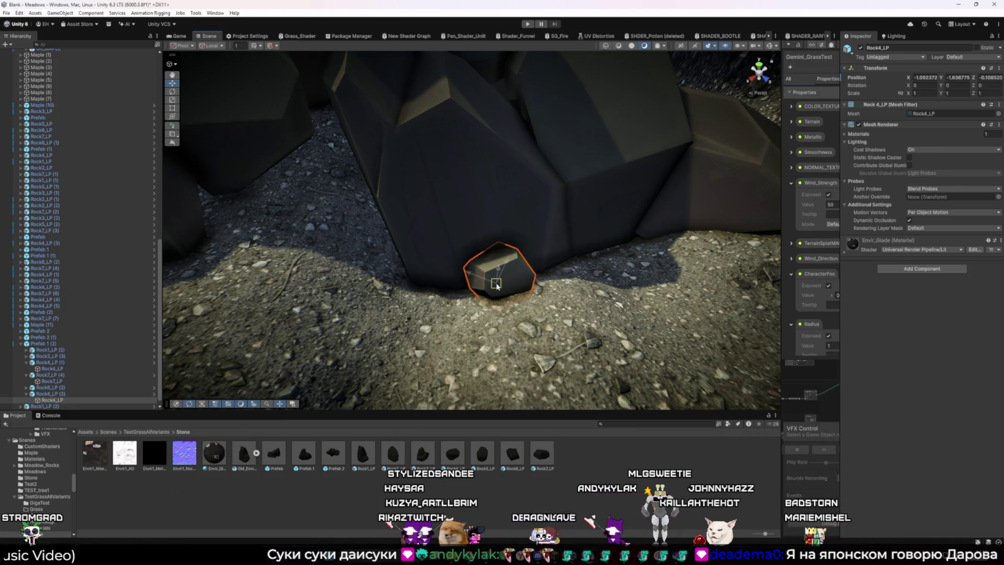
{"action": "scroll", "coordinate": [496, 285], "scroll_direction": "down", "scroll_amount": 10}
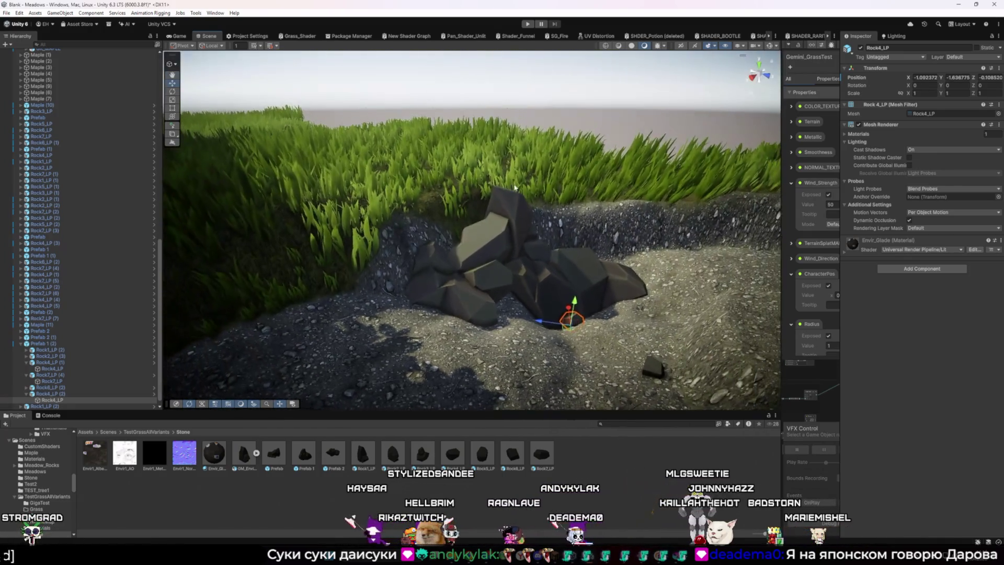
{"action": "left_click", "coordinate": [556, 121]}
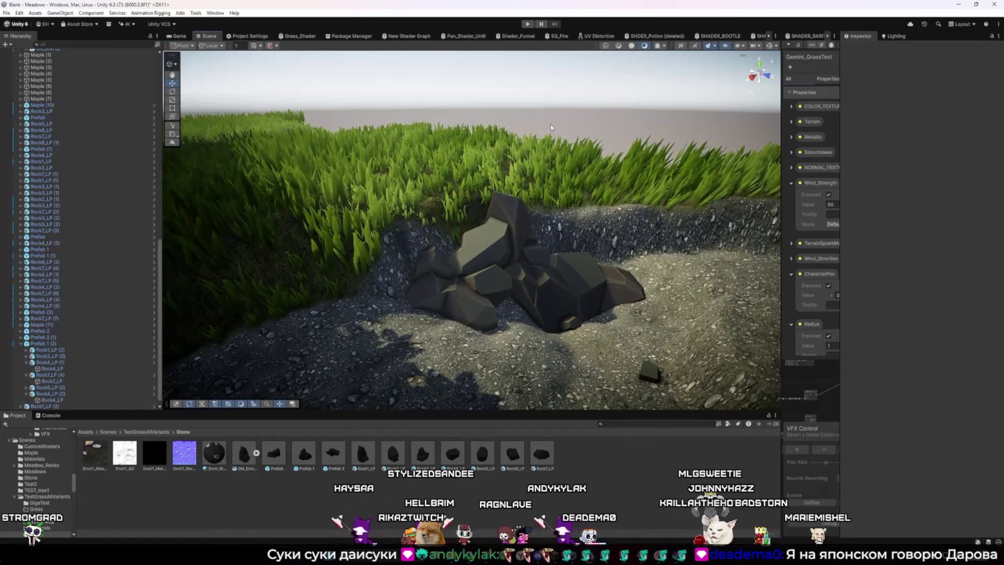
{"action": "scroll", "coordinate": [491, 262], "scroll_direction": "up", "scroll_amount": 10}
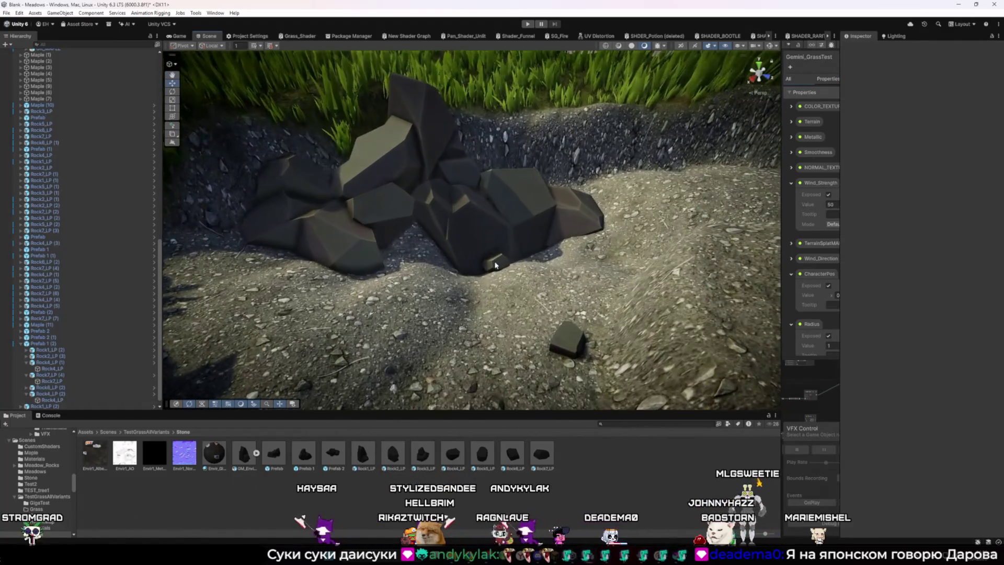
{"action": "left_click", "coordinate": [495, 265]}
{"action": "mouse_move", "coordinate": [495, 265]}
{"action": "left_mouse_down"}
{"action": "mouse_move", "coordinate": [443, 202]}
{"action": "mouse_move", "coordinate": [473, 235]}
{"action": "mouse_move", "coordinate": [465, 233]}
{"action": "mouse_move", "coordinate": [450, 271]}
{"action": "mouse_move", "coordinate": [460, 270]}
{"action": "left_mouse_up"}
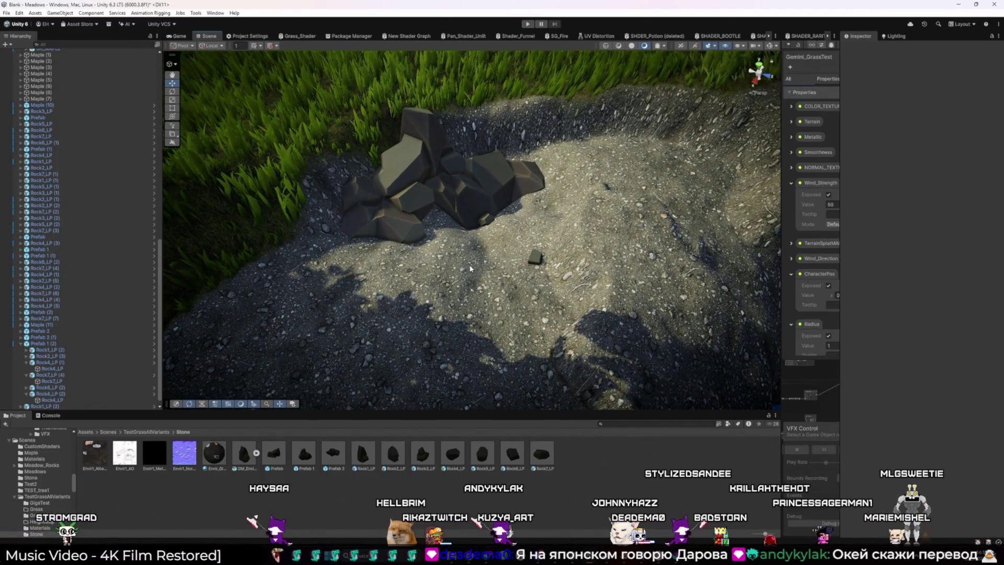
{"action": "left_click_drag", "start_coordinate": [470, 268], "coordinate": [474, 214]}
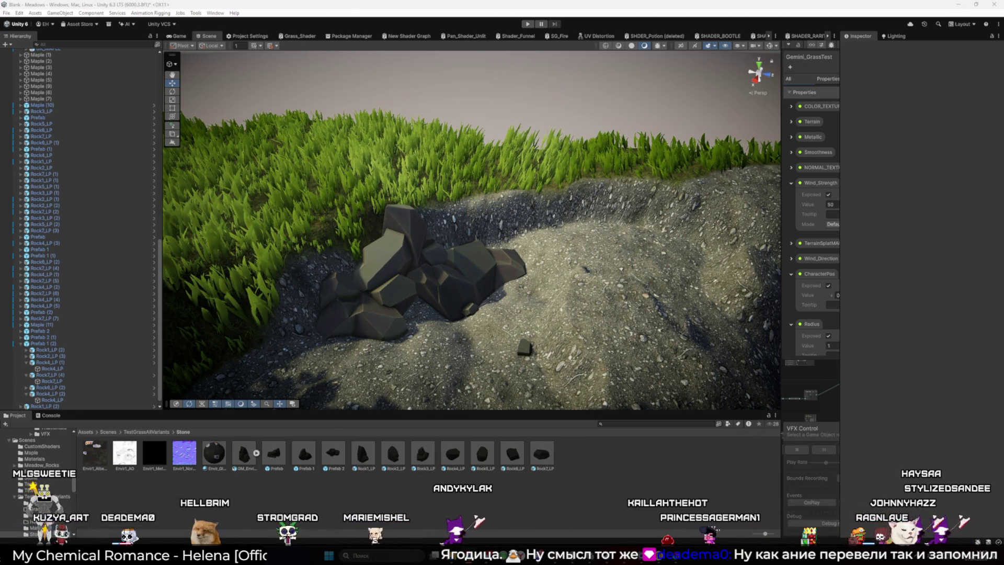
{"action": "mouse_move", "coordinate": [524, 154]}
{"action": "left_mouse_down"}
{"action": "mouse_move", "coordinate": [414, 219]}
{"action": "mouse_move", "coordinate": [445, 198]}
{"action": "left_mouse_up"}
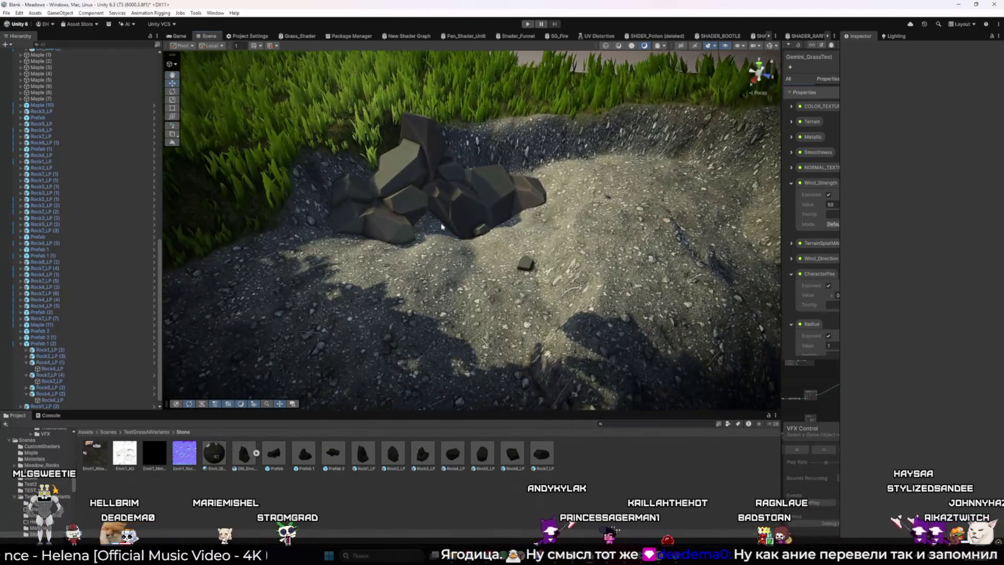
Frame the rock cluster and select the small Rock4_LP for resizing.
{"action": "left_click", "coordinate": [445, 198]}
{"action": "key", "text": "f"}
{"action": "mouse_move", "coordinate": [474, 122]}
{"action": "left_mouse_down"}
{"action": "mouse_move", "coordinate": [593, 124]}
{"action": "mouse_move", "coordinate": [449, 129]}
{"action": "left_mouse_up"}
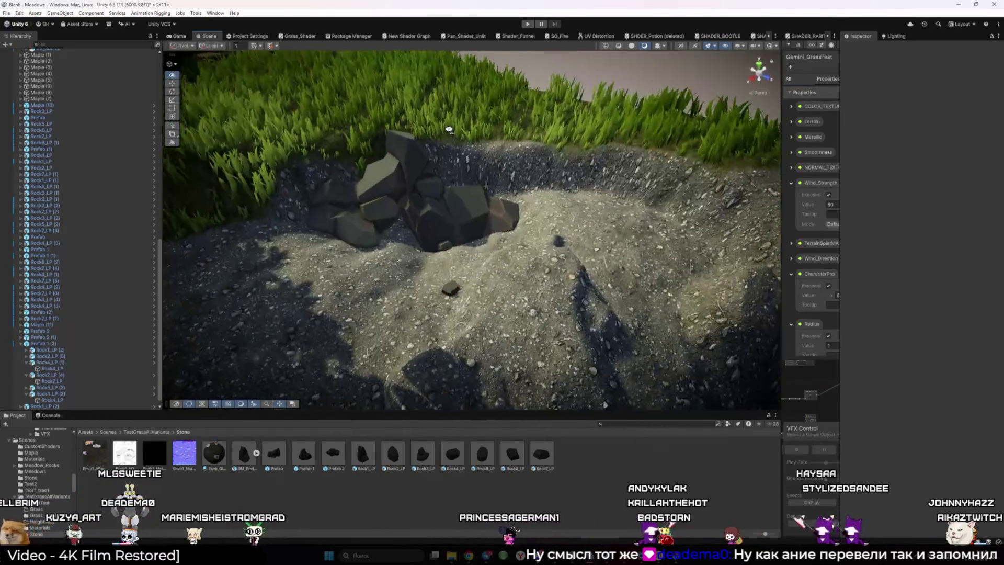
{"action": "left_click_drag", "start_coordinate": [455, 206], "coordinate": [443, 257]}
{"action": "left_click", "coordinate": [448, 242]}
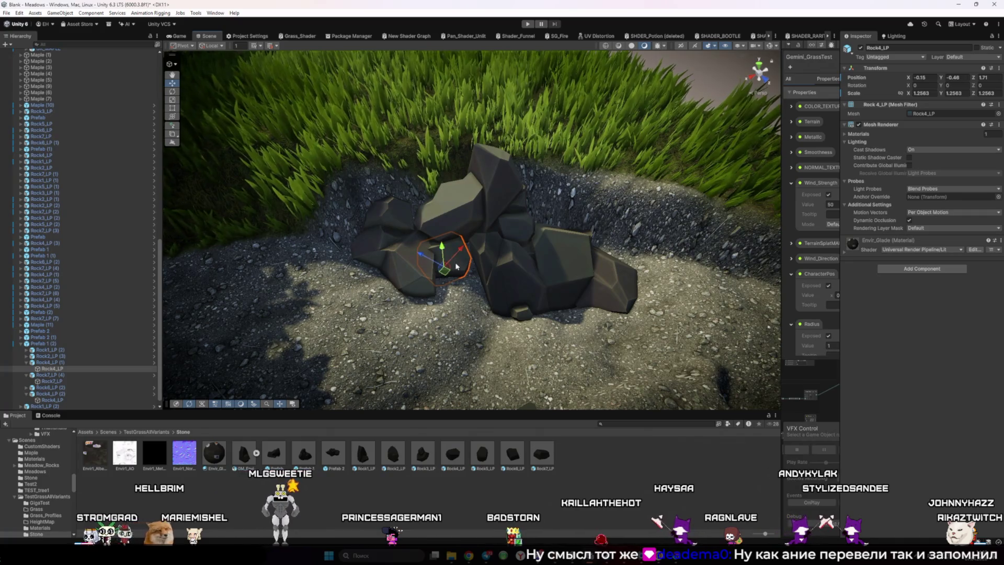
{"action": "key", "text": "e"}
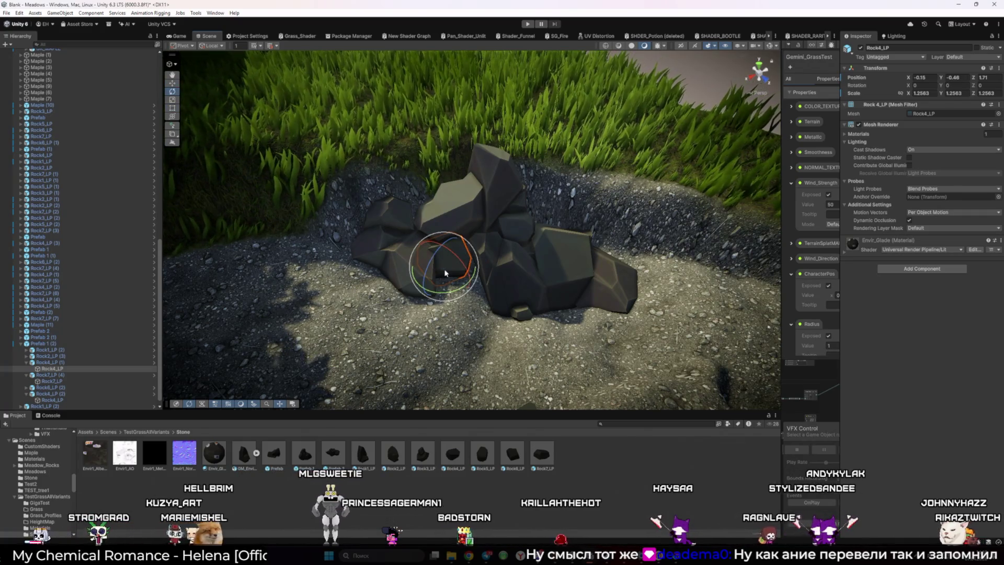
{"action": "key", "text": "r"}
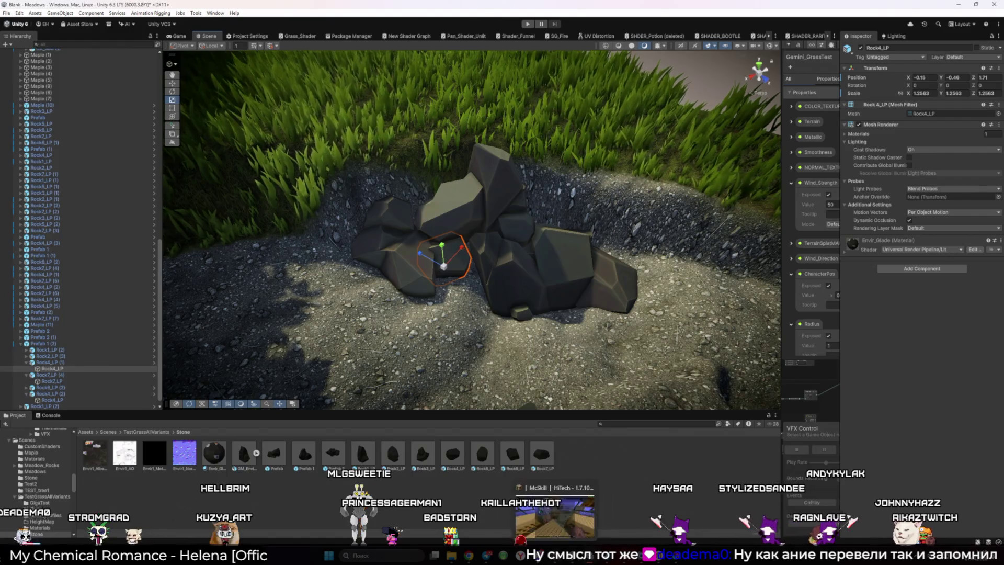
{"action": "left_click", "coordinate": [555, 513]}
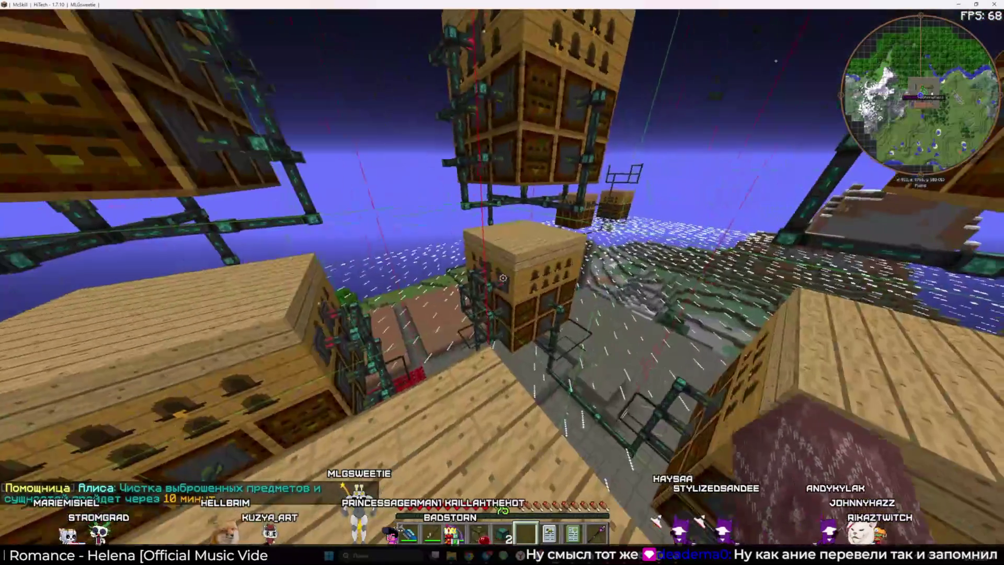
{"action": "key", "text": "alt+Tab"}
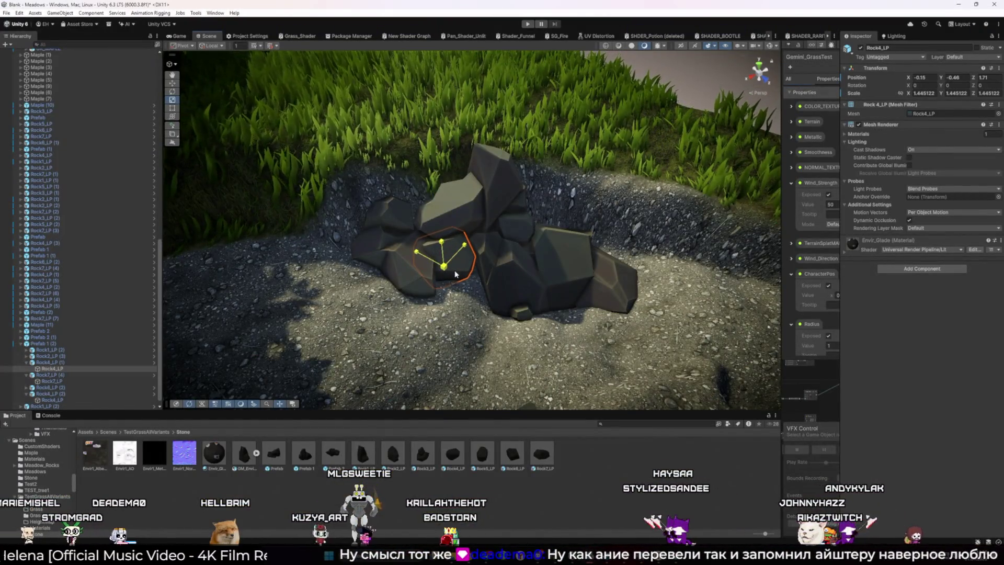
Scale Rock4_LP to about 1.47, undoing the overshoot, and nudge it back into the cluster.
{"action": "left_click_drag", "start_coordinate": [448, 275], "coordinate": [462, 278]}
{"action": "key", "text": "r"}
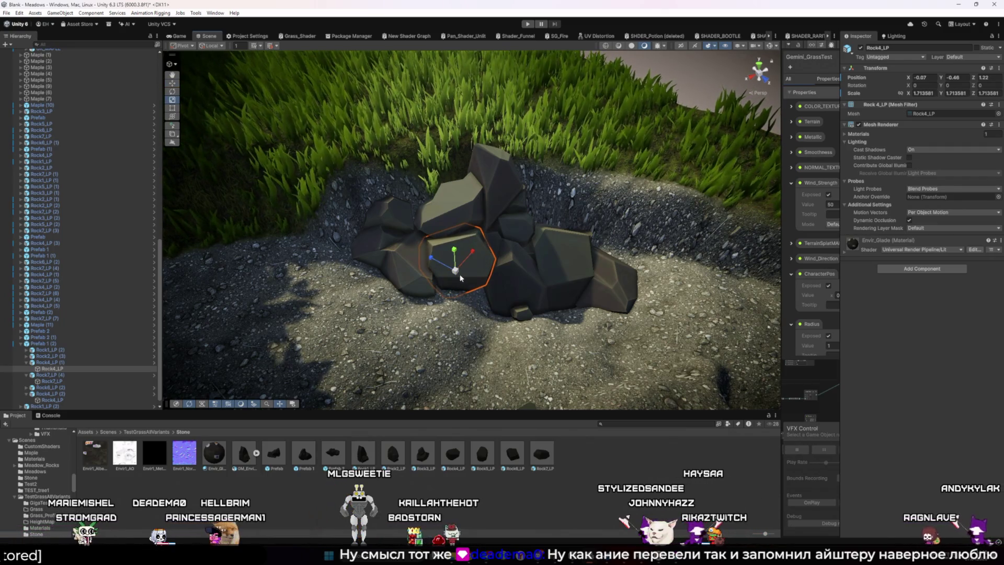
{"action": "key", "text": "ctrl+z"}
{"action": "key", "text": "ctrl+z"}
{"action": "key", "text": "ctrl+z"}
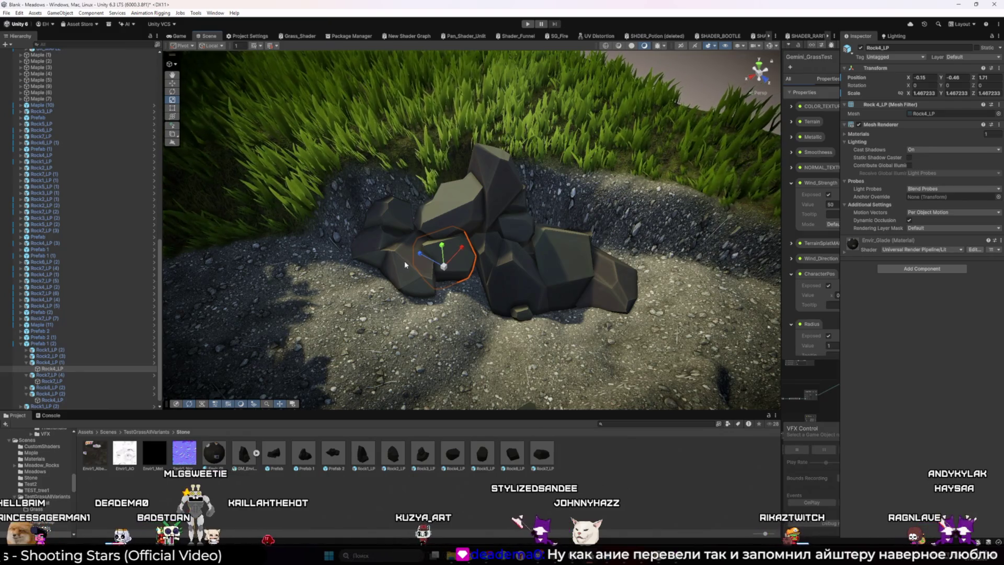
{"action": "key", "text": "w"}
{"action": "left_click_drag", "start_coordinate": [444, 271], "coordinate": [449, 262]}
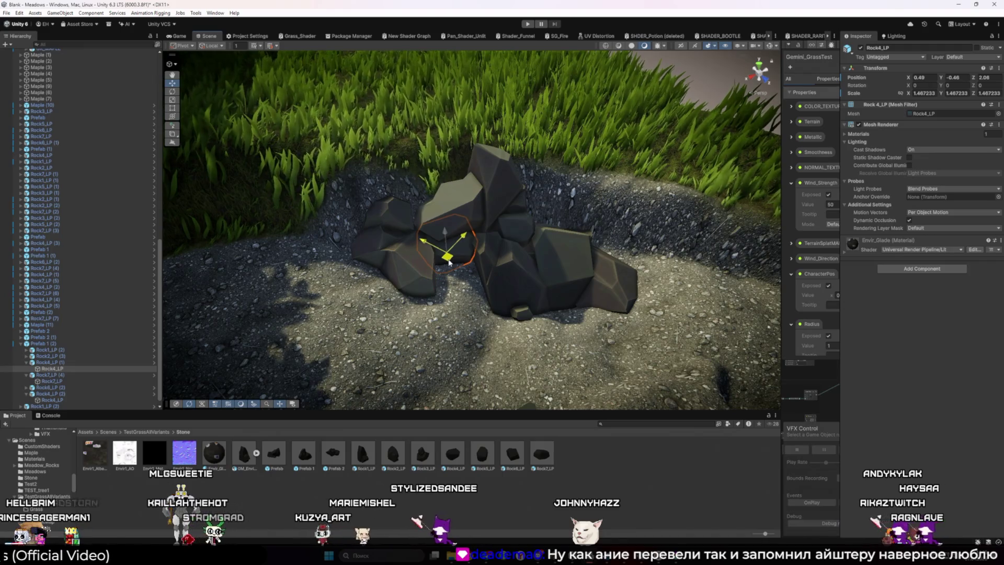
{"action": "left_click", "coordinate": [724, 78]}
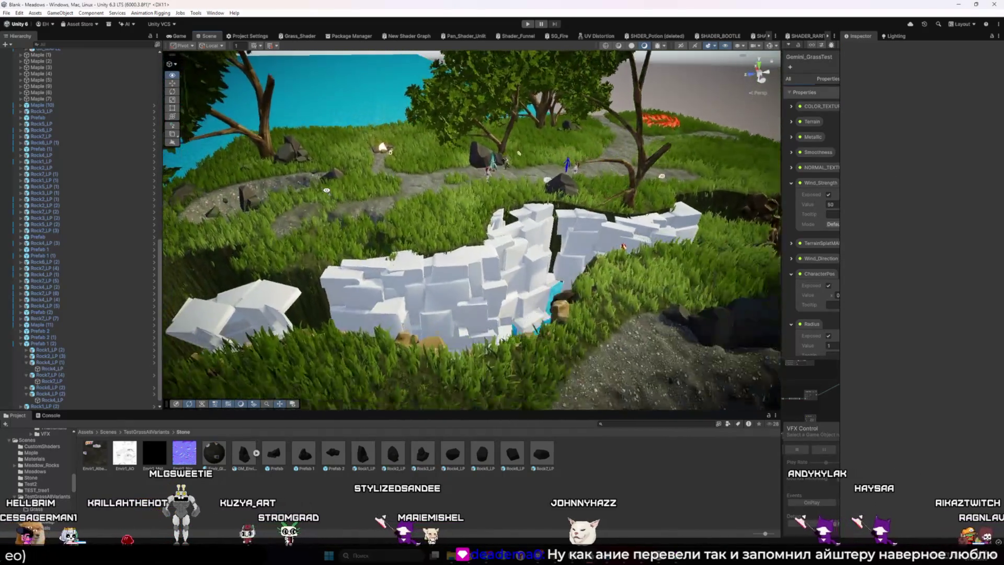
{"action": "mouse_move", "coordinate": [326, 191]}
{"action": "left_mouse_down"}
{"action": "mouse_move", "coordinate": [597, 196]}
{"action": "mouse_move", "coordinate": [439, 183]}
{"action": "left_mouse_up"}
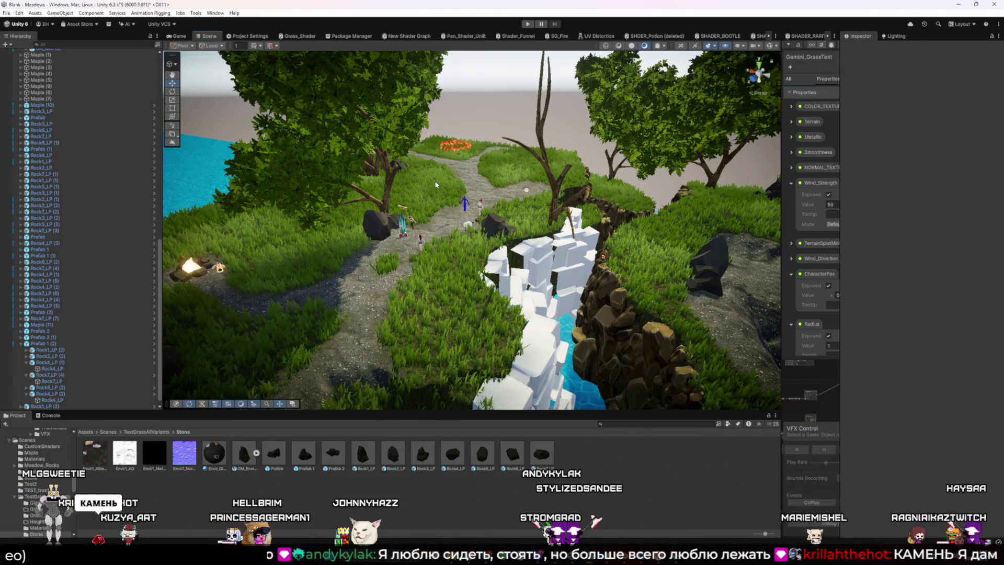
{"action": "key", "text": "f"}
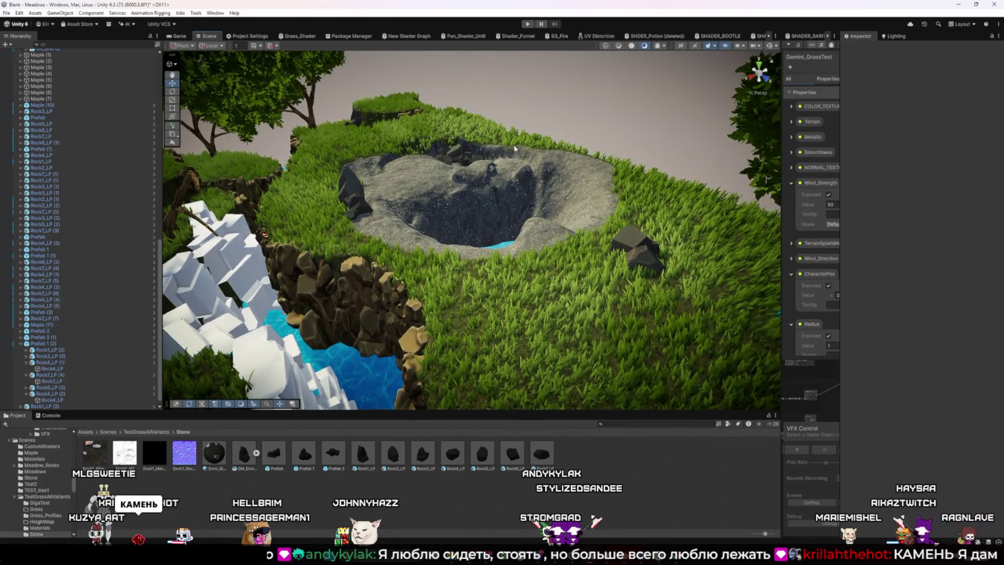
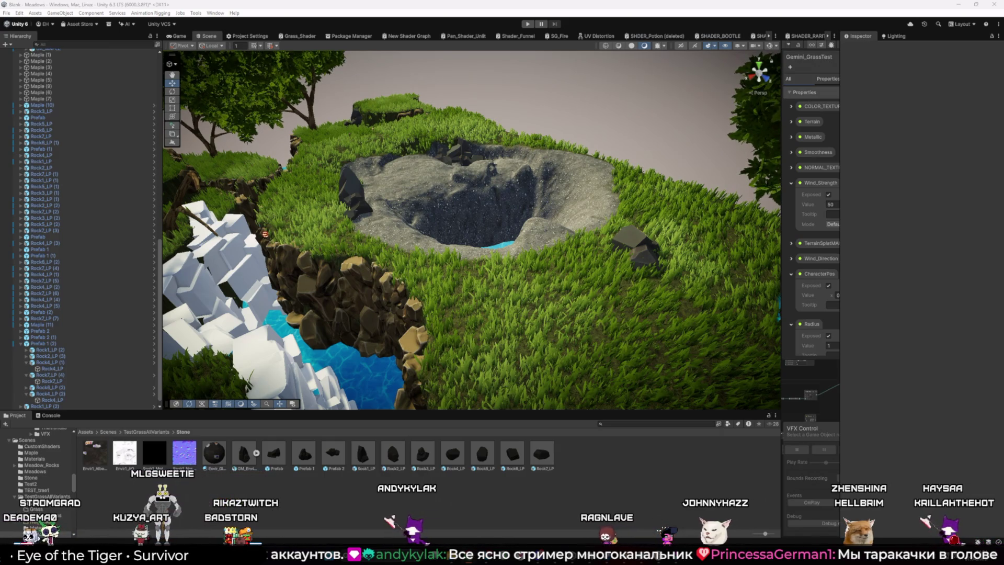
Fly the Scene view past the crater toward the river, then bring up Unity Hub.
{"action": "mouse_move", "coordinate": [513, 265]}
{"action": "left_mouse_down"}
{"action": "mouse_move", "coordinate": [548, 285]}
{"action": "mouse_move", "coordinate": [360, 215]}
{"action": "left_mouse_up"}
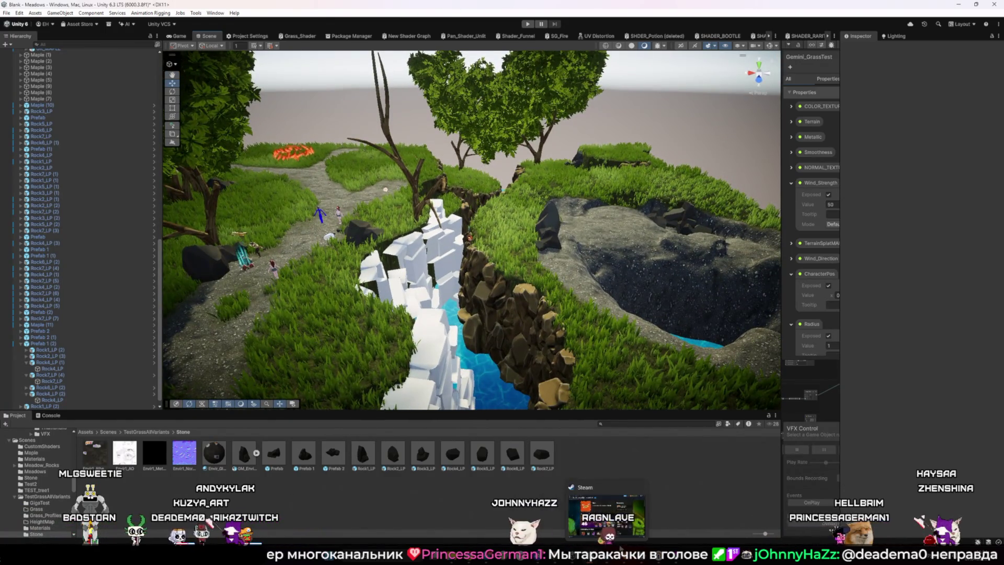
{"action": "left_click", "coordinate": [523, 517]}
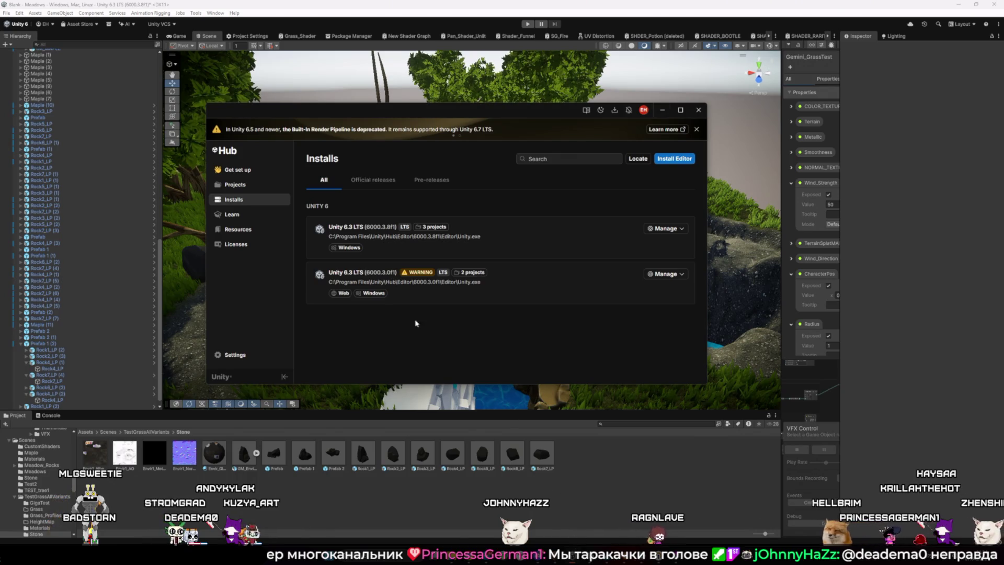
{"action": "left_click", "coordinate": [239, 185]}
{"action": "left_click", "coordinate": [245, 200]}
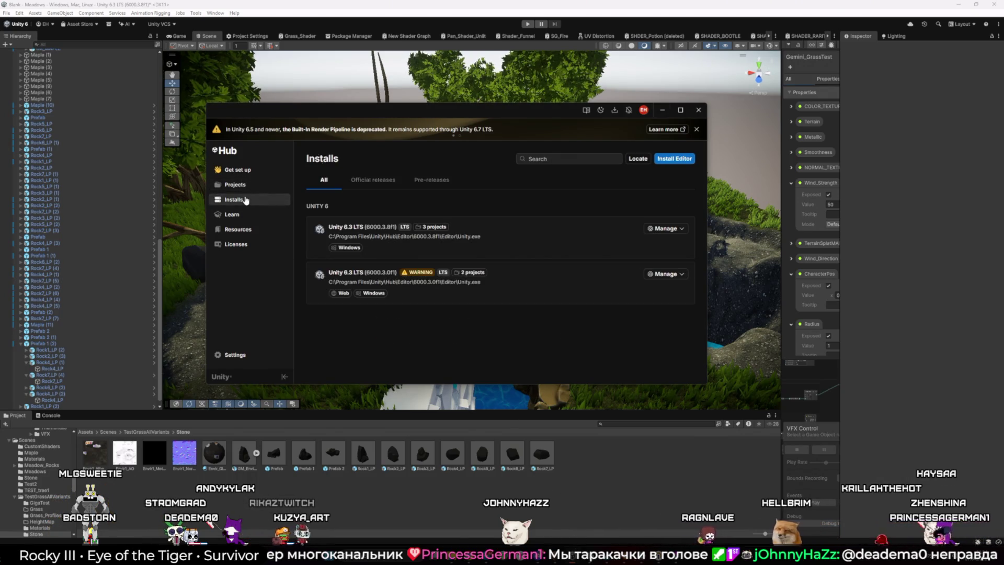
{"action": "left_click", "coordinate": [699, 110]}
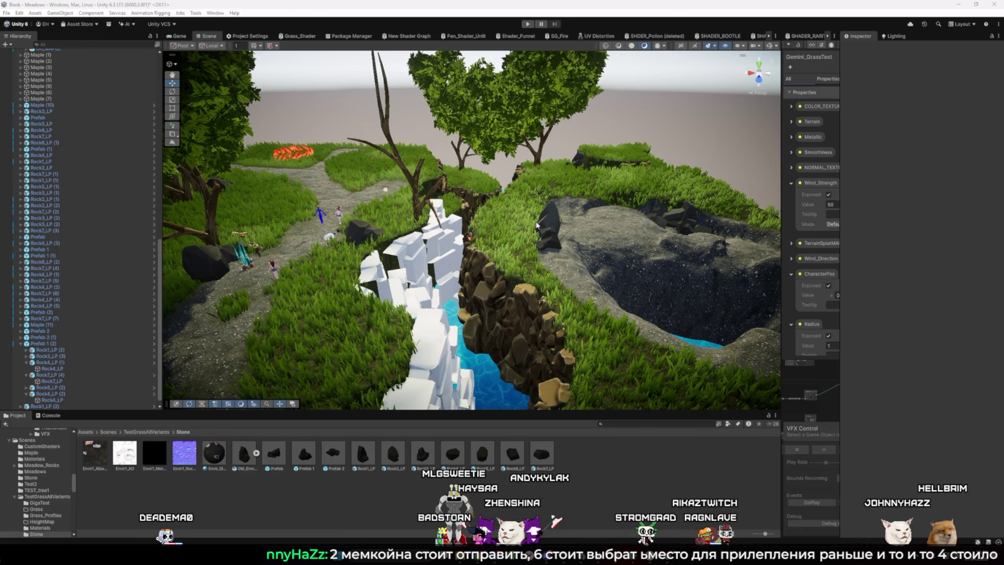
Turn the view across the river toward the crater and pond, then fly over to the gravel rocks.
{"action": "mouse_move", "coordinate": [451, 232]}
{"action": "left_mouse_down"}
{"action": "mouse_move", "coordinate": [365, 232]}
{"action": "mouse_move", "coordinate": [316, 218]}
{"action": "mouse_move", "coordinate": [458, 285]}
{"action": "mouse_move", "coordinate": [425, 312]}
{"action": "mouse_move", "coordinate": [321, 323]}
{"action": "mouse_move", "coordinate": [343, 313]}
{"action": "left_mouse_up"}
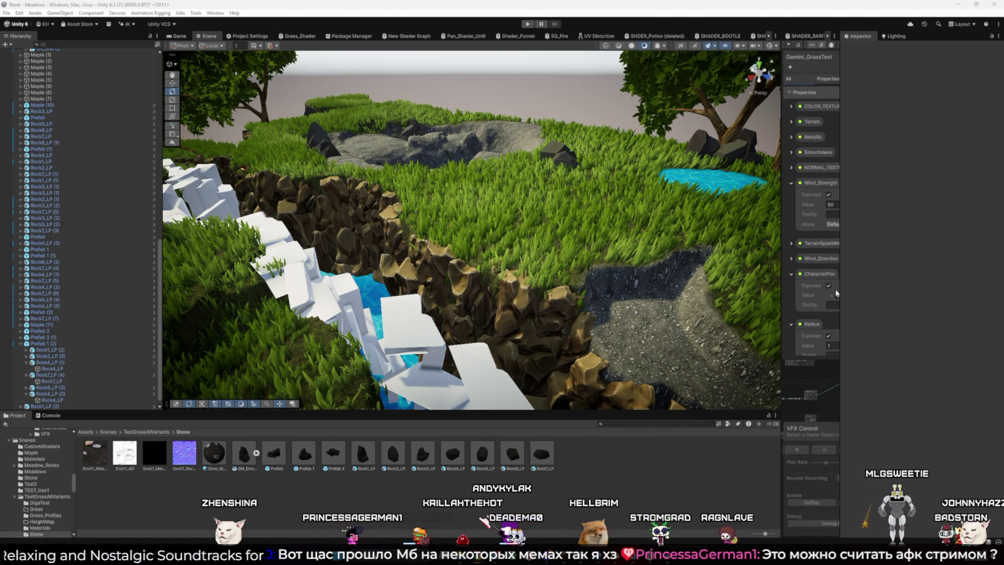
{"action": "mouse_move", "coordinate": [397, 345]}
{"action": "left_mouse_down"}
{"action": "mouse_move", "coordinate": [327, 284]}
{"action": "mouse_move", "coordinate": [229, 309]}
{"action": "mouse_move", "coordinate": [366, 278]}
{"action": "left_mouse_up"}
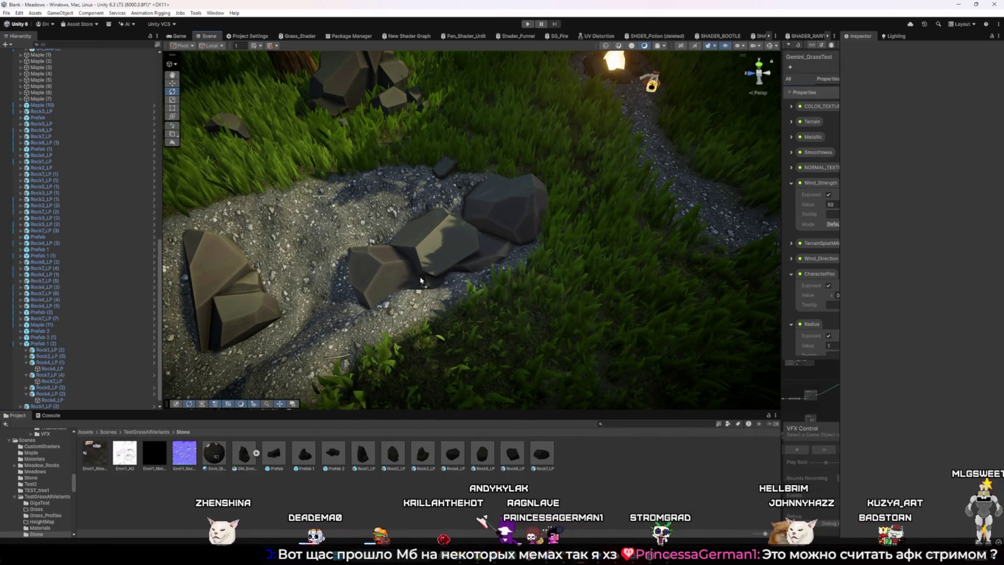
Rotate the rock Prefab 2 (2) about 169° on Y and slide it against the larger rock.
{"action": "left_click", "coordinate": [426, 285]}
{"action": "key", "text": "w"}
{"action": "left_click_drag", "start_coordinate": [420, 279], "coordinate": [450, 294]}
{"action": "key", "text": "e"}
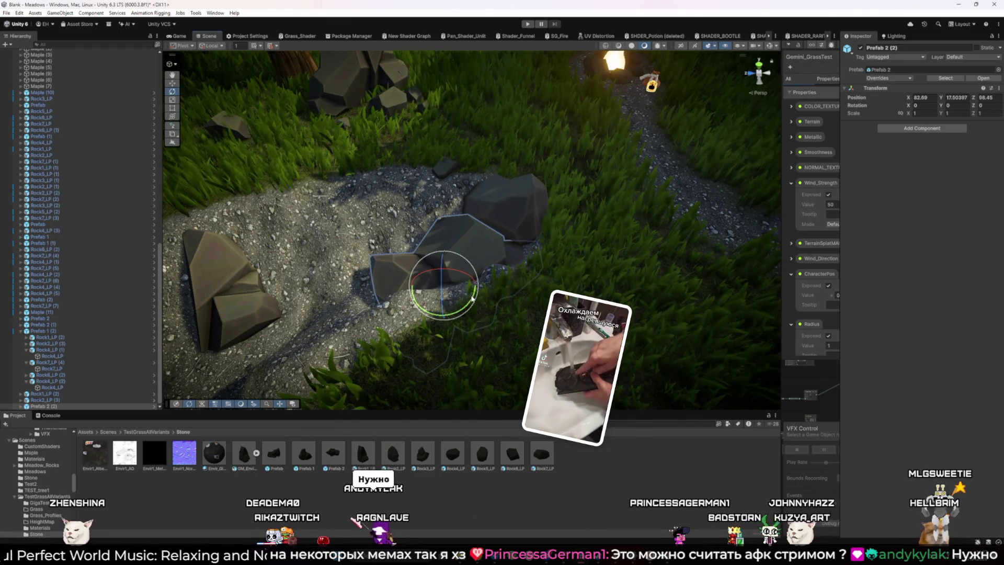
{"action": "mouse_move", "coordinate": [472, 298]}
{"action": "left_mouse_down"}
{"action": "mouse_move", "coordinate": [211, 331]}
{"action": "mouse_move", "coordinate": [136, 322]}
{"action": "left_mouse_up"}
{"action": "key", "text": "w"}
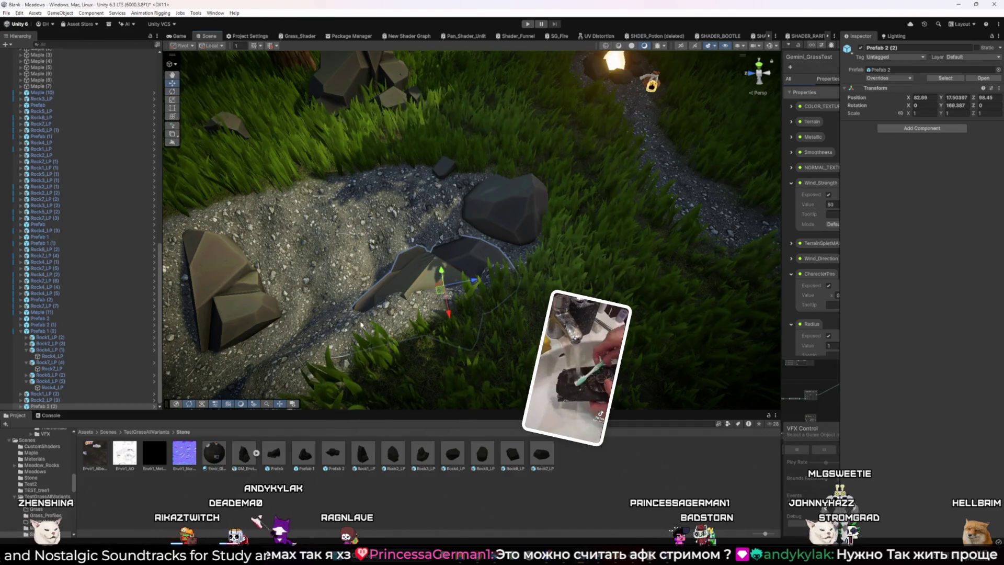
{"action": "left_click_drag", "start_coordinate": [439, 292], "coordinate": [460, 274]}
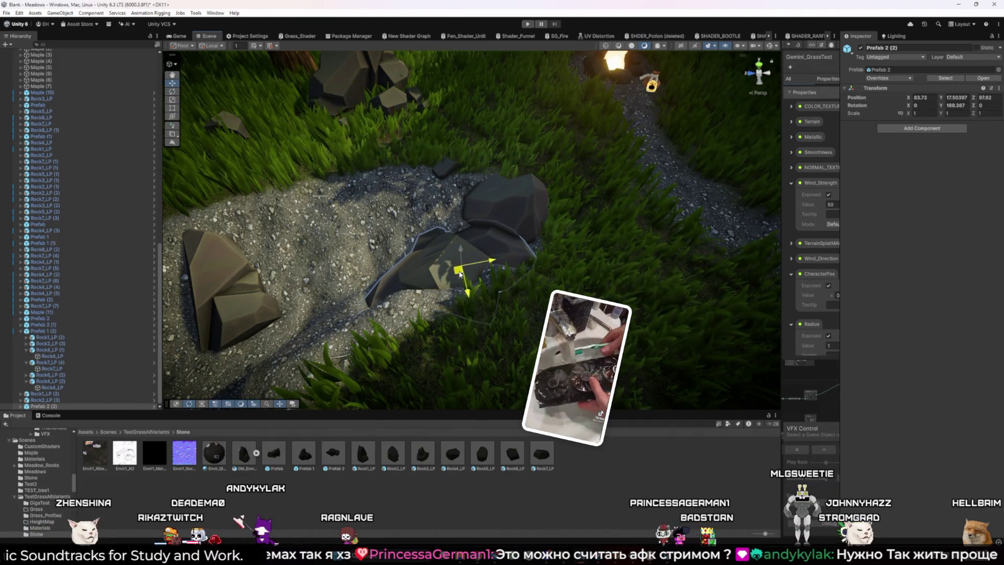
Raise the turned rock slightly above the gravel, then frame and orbit it to inspect the arrangement.
{"action": "left_click", "coordinate": [610, 250]}
{"action": "scroll", "coordinate": [504, 264], "scroll_direction": "up", "scroll_amount": 5}
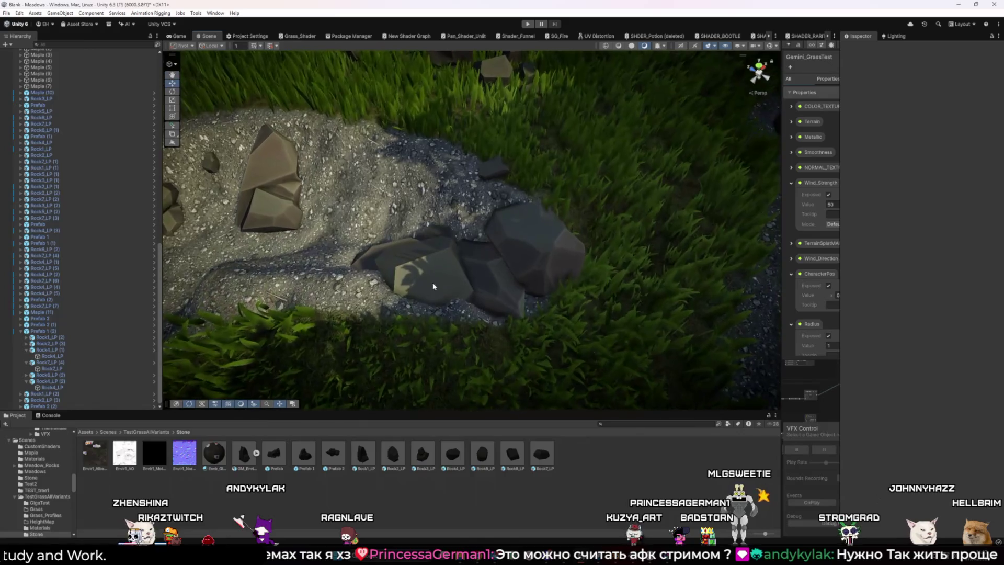
{"action": "left_click", "coordinate": [434, 288]}
{"action": "mouse_move", "coordinate": [454, 268]}
{"action": "left_mouse_down"}
{"action": "mouse_move", "coordinate": [619, 253]}
{"action": "mouse_move", "coordinate": [603, 272]}
{"action": "left_mouse_up"}
{"action": "key", "text": "f"}
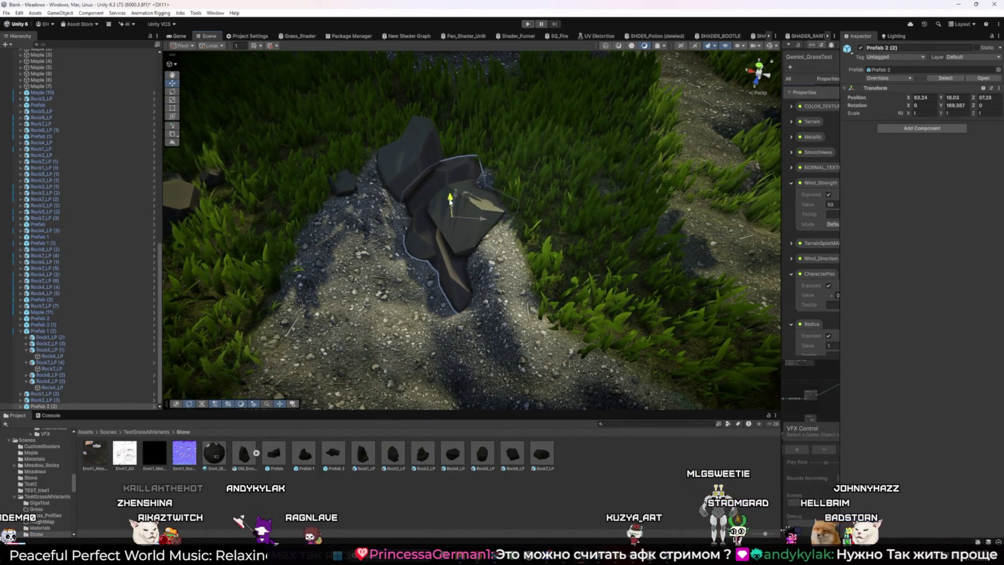
{"action": "left_click_drag", "start_coordinate": [439, 214], "coordinate": [498, 215]}
{"action": "left_click_drag", "start_coordinate": [573, 240], "coordinate": [491, 293]}
{"action": "mouse_move", "coordinate": [398, 270]}
{"action": "left_mouse_down"}
{"action": "mouse_move", "coordinate": [341, 271]}
{"action": "mouse_move", "coordinate": [395, 292]}
{"action": "mouse_move", "coordinate": [602, 263]}
{"action": "mouse_move", "coordinate": [380, 285]}
{"action": "mouse_move", "coordinate": [455, 309]}
{"action": "mouse_move", "coordinate": [457, 302]}
{"action": "mouse_move", "coordinate": [458, 313]}
{"action": "left_mouse_up"}
Move the Potion from the grass onto the stone path near the fire ring (X 94.59, Z 30.57).
{"action": "left_click", "coordinate": [536, 179]}
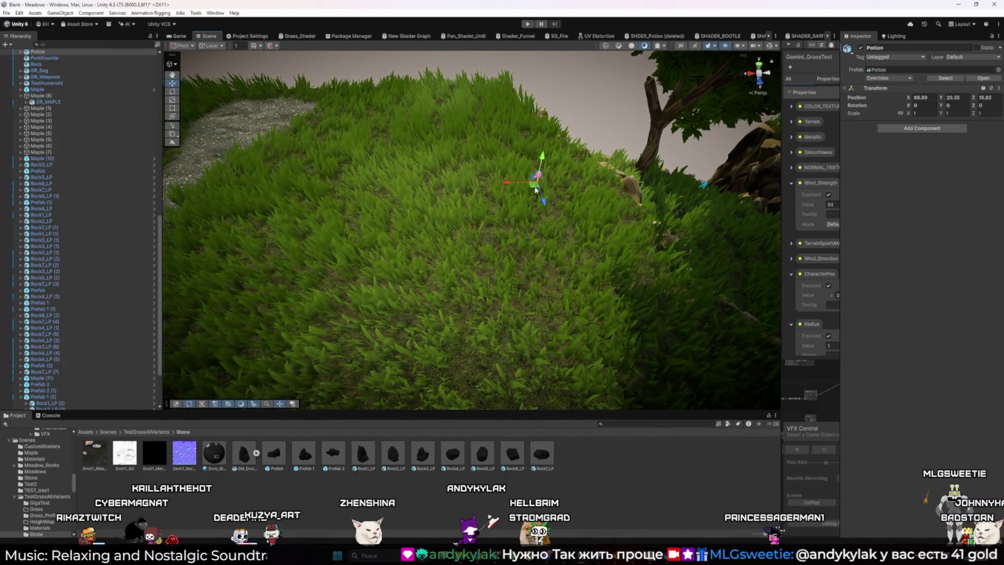
{"action": "left_click_drag", "start_coordinate": [529, 188], "coordinate": [553, 195]}
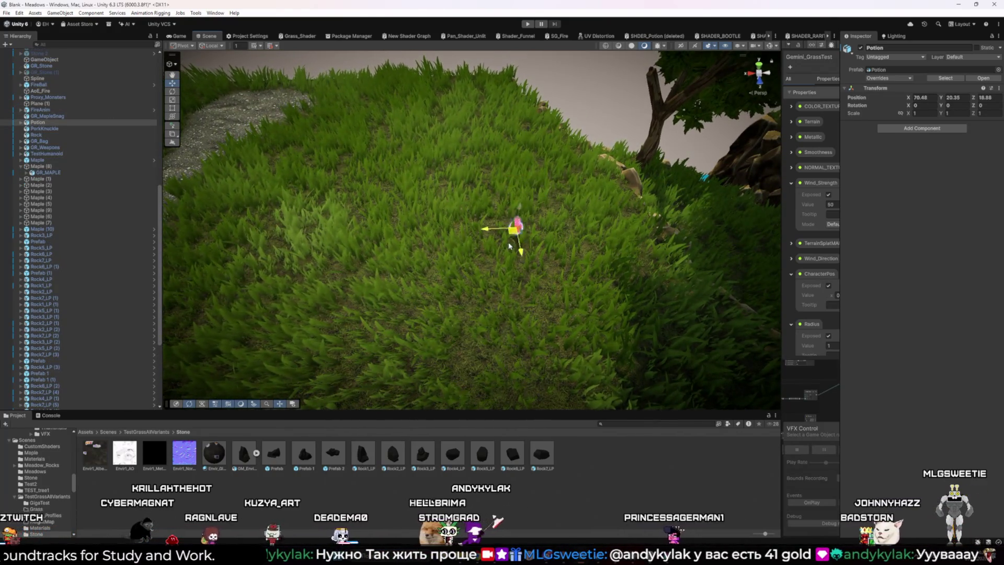
{"action": "left_click_drag", "start_coordinate": [382, 279], "coordinate": [468, 239]}
{"action": "left_click_drag", "start_coordinate": [599, 208], "coordinate": [354, 235]}
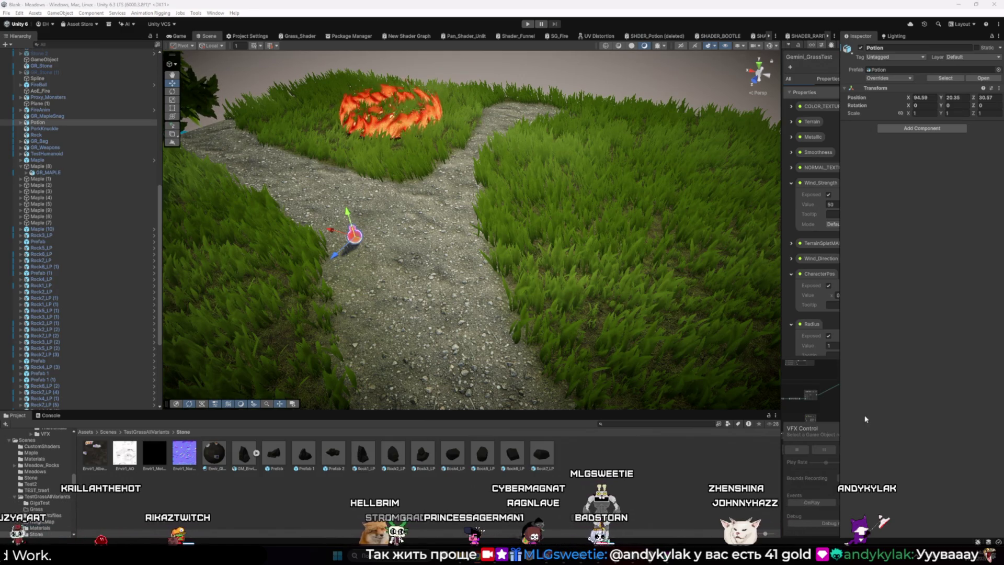
{"action": "mouse_move", "coordinate": [570, 302]}
{"action": "left_mouse_down"}
{"action": "mouse_move", "coordinate": [434, 302]}
{"action": "mouse_move", "coordinate": [357, 280]}
{"action": "mouse_move", "coordinate": [574, 297]}
{"action": "left_mouse_up"}
Fly the camera down to a low view along the path where the characters stand by the rock.
{"action": "scroll", "coordinate": [357, 280], "scroll_direction": "down", "scroll_amount": 5}
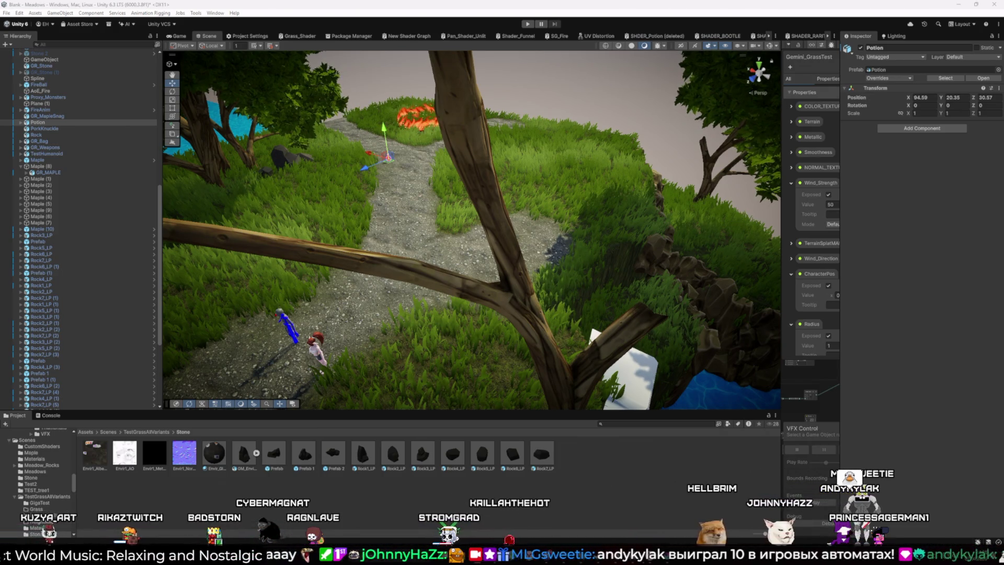
{"action": "mouse_move", "coordinate": [411, 207]}
{"action": "left_mouse_down"}
{"action": "mouse_move", "coordinate": [275, 201]}
{"action": "mouse_move", "coordinate": [397, 286]}
{"action": "mouse_move", "coordinate": [384, 284]}
{"action": "mouse_move", "coordinate": [489, 189]}
{"action": "left_mouse_up"}
{"action": "left_click_drag", "start_coordinate": [447, 237], "coordinate": [559, 203]}
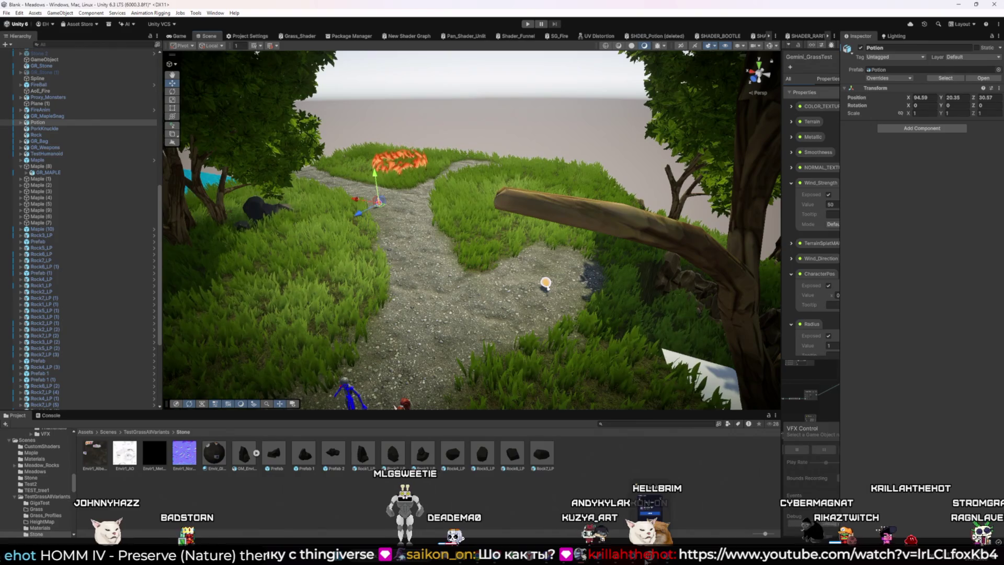
In Minecraft, leave the lost-connection screen, rejoin the #1 HiTech Titan server, then return to Unity.
{"action": "key", "text": "alt+Tab"}
{"action": "left_click", "coordinate": [523, 314]}
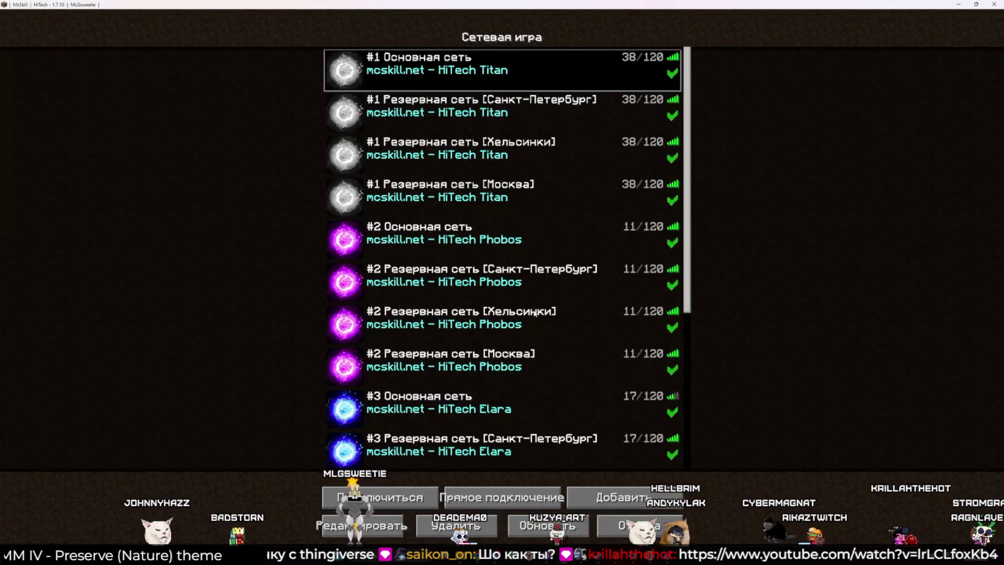
{"action": "double_click", "coordinate": [478, 75]}
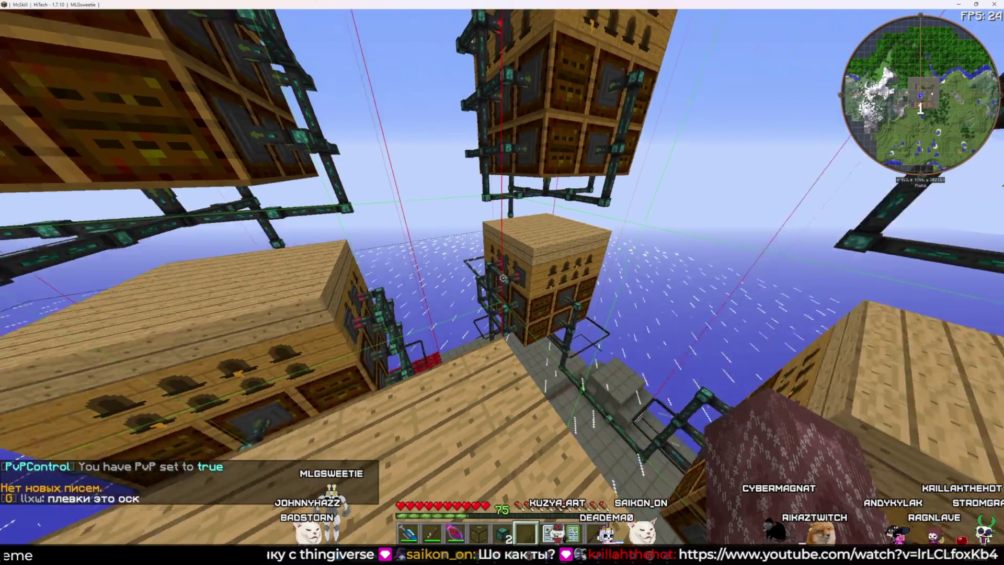
{"action": "key", "text": "alt+Tab"}
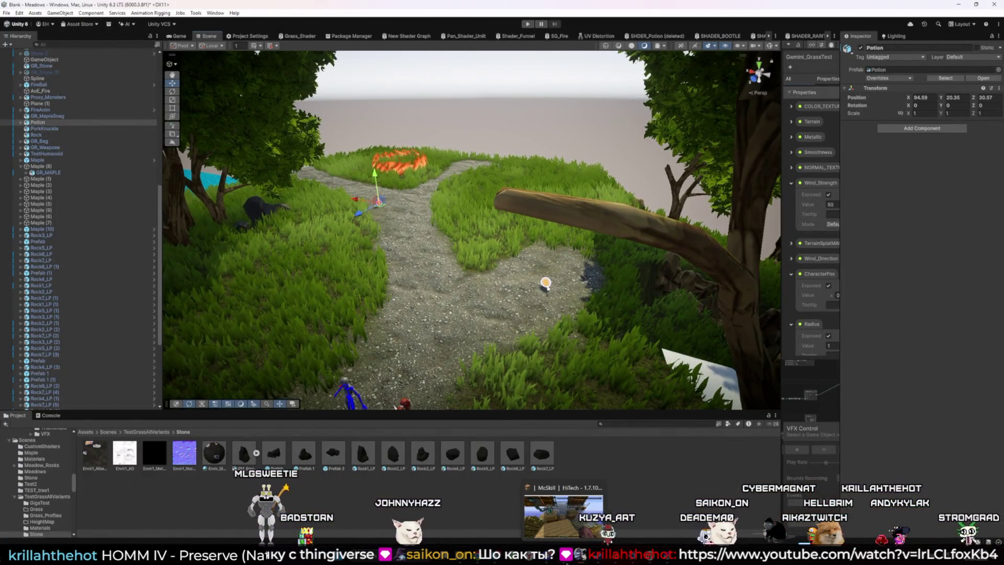
{"action": "mouse_move", "coordinate": [546, 558]}
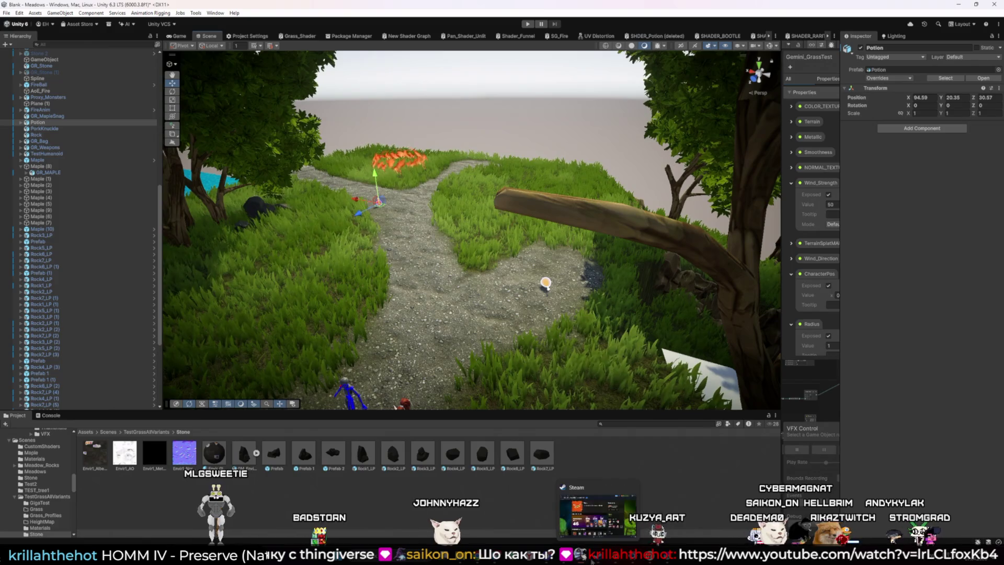
{"action": "mouse_move", "coordinate": [632, 561]}
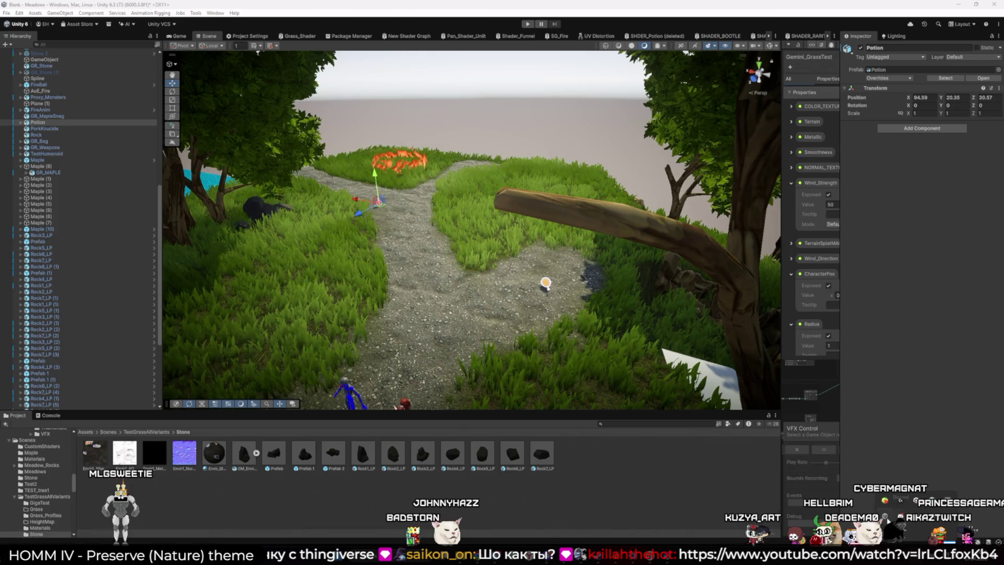
{"action": "left_click", "coordinate": [401, 558]}
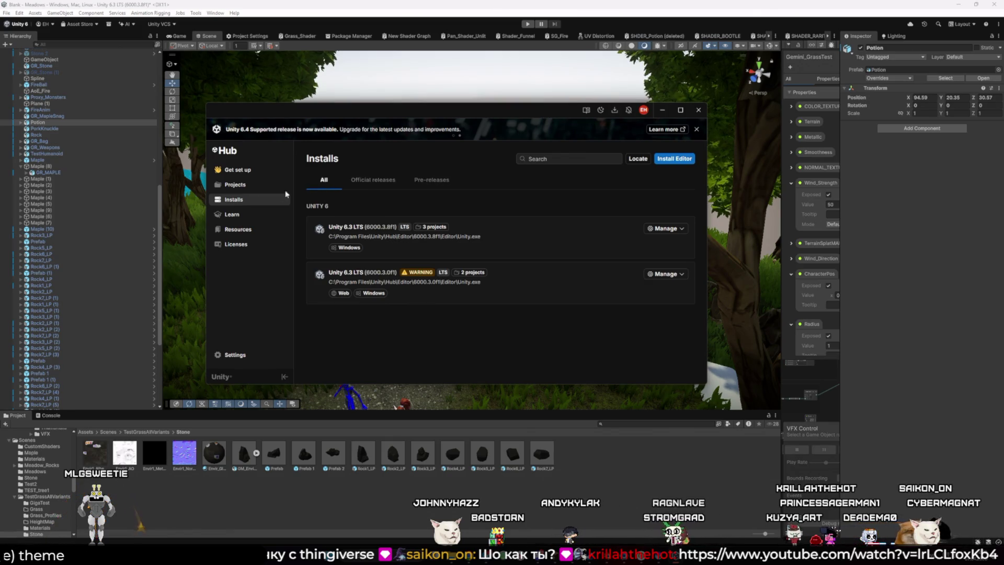
{"action": "left_click", "coordinate": [244, 184]}
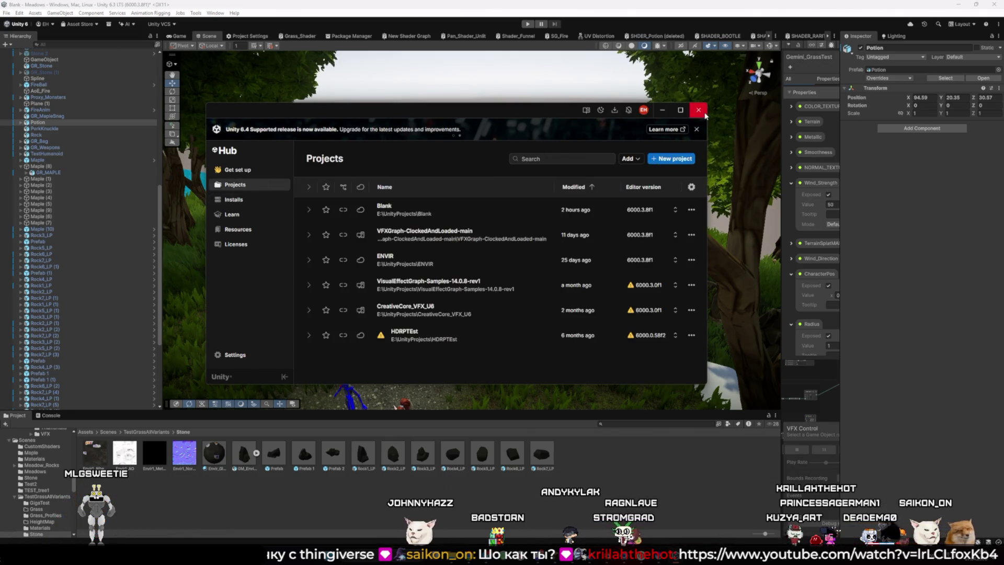
{"action": "left_click", "coordinate": [704, 113]}
{"action": "mouse_move", "coordinate": [460, 557]}
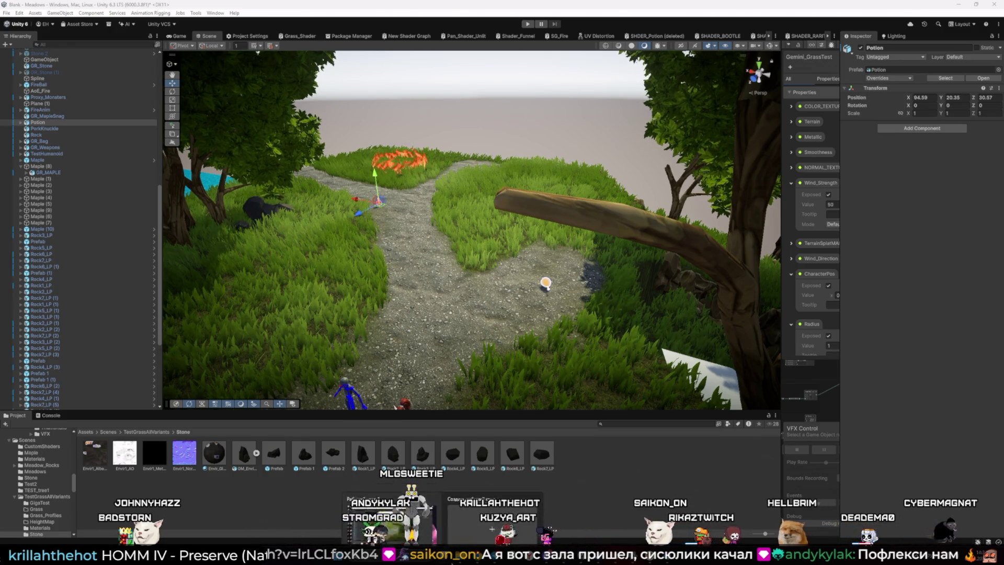
{"action": "mouse_move", "coordinate": [493, 529]}
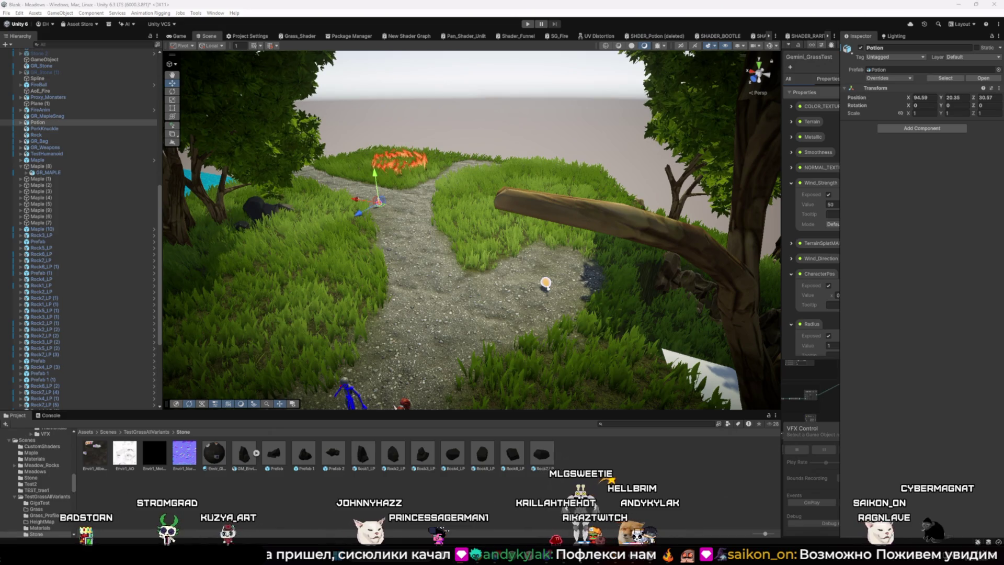
{"action": "left_click_drag", "start_coordinate": [539, 306], "coordinate": [349, 293]}
Fly the scene camera toward the fire patch, switch to the Game view and enter Play mode.
{"action": "key", "text": "w"}
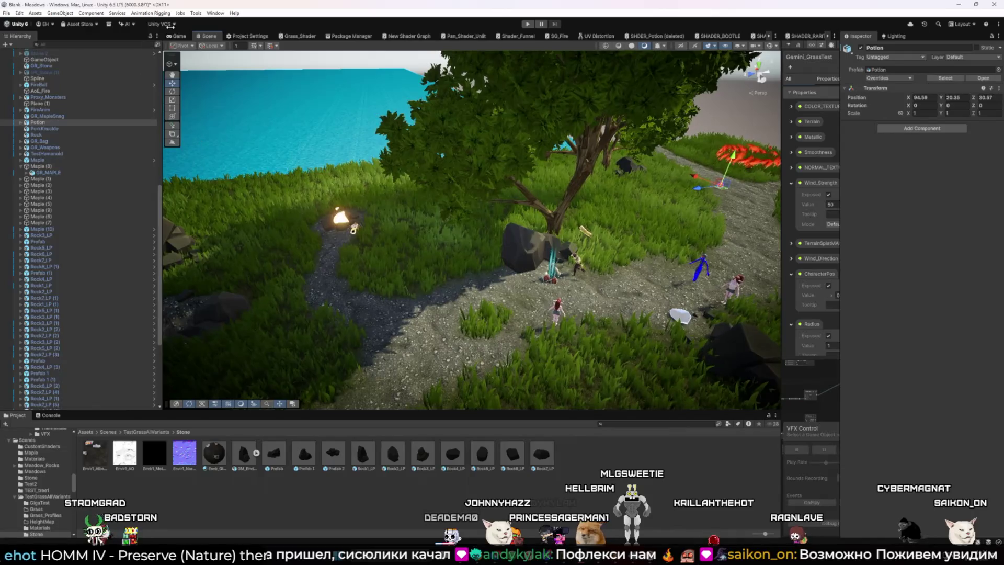
{"action": "left_click", "coordinate": [178, 36]}
{"action": "key", "text": "ctrl+p"}
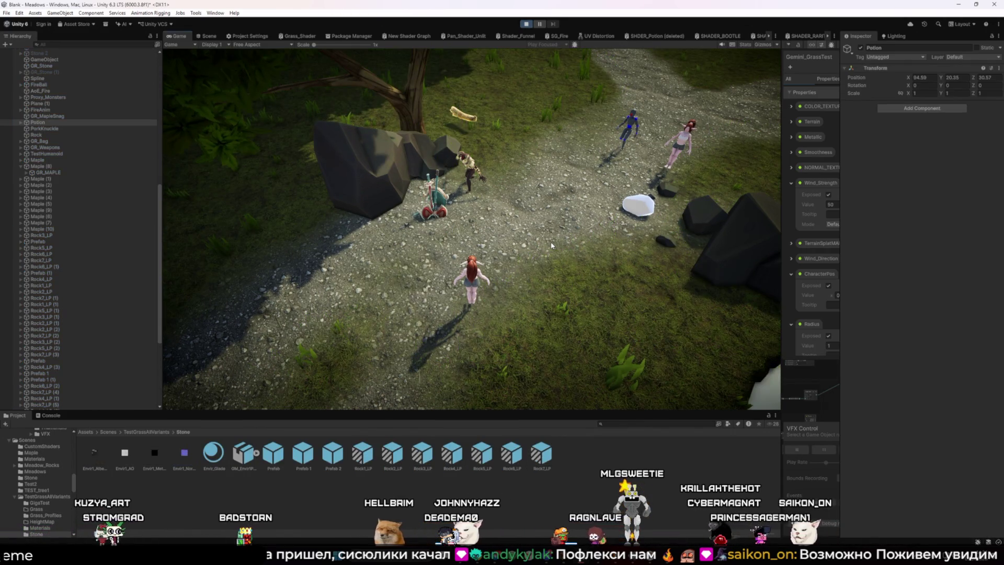
Walk the character past the torch clearing, across the rocky stream bed and up to the pond's edge.
{"action": "left_click", "coordinate": [550, 241]}
{"action": "key", "text": "w"}
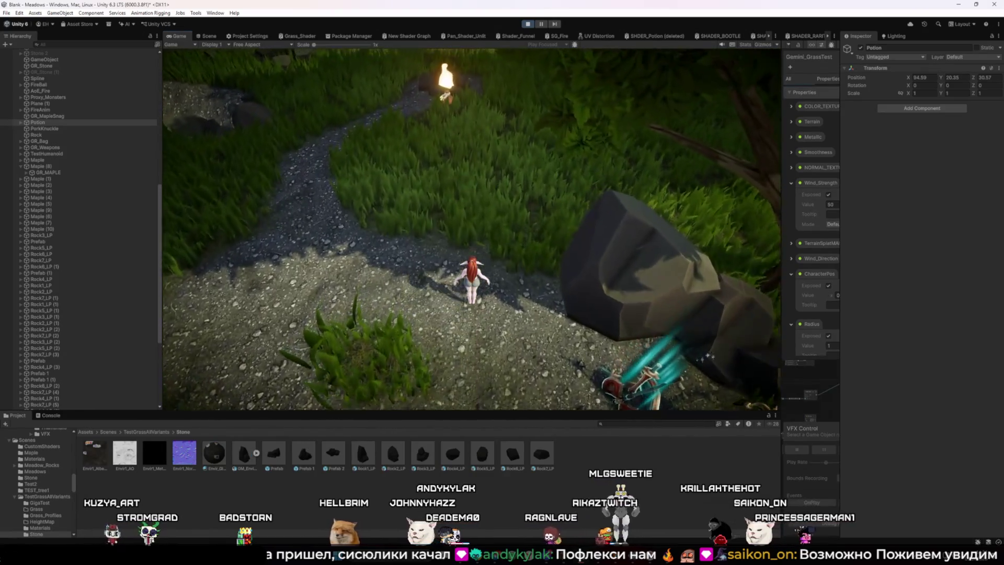
{"action": "key", "text": "w"}
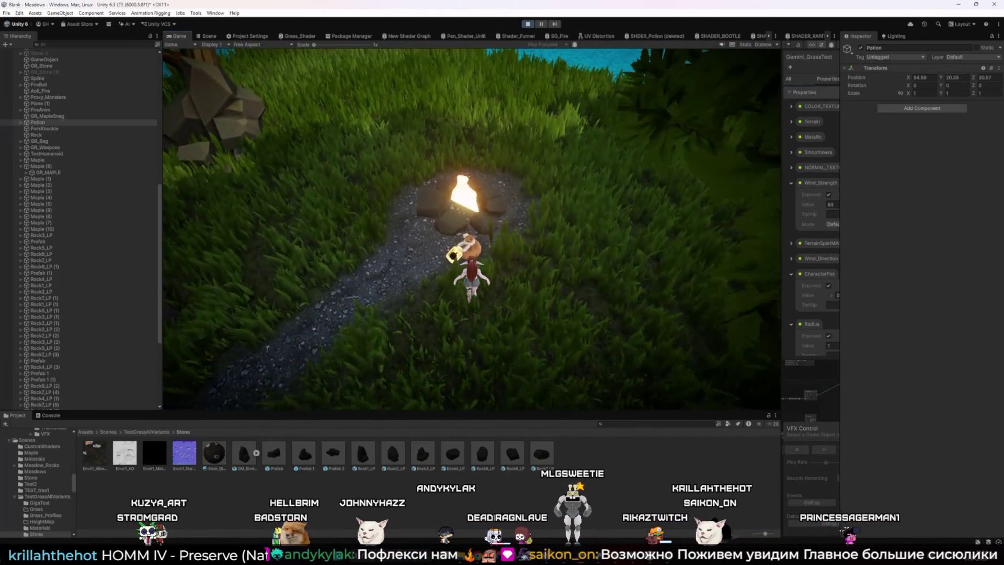
{"action": "key", "text": "w"}
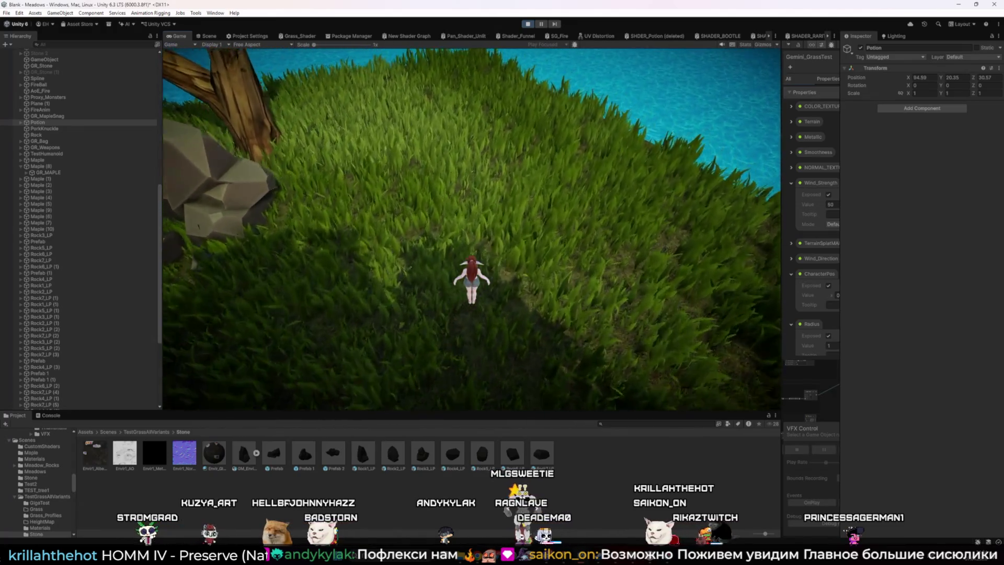
{"action": "key", "text": "w"}
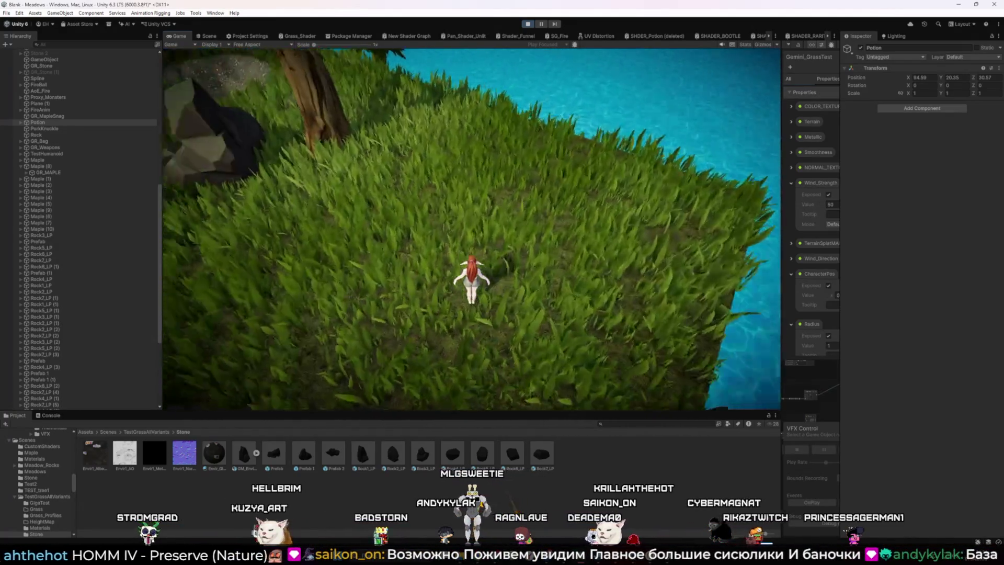
{"action": "key", "text": "w"}
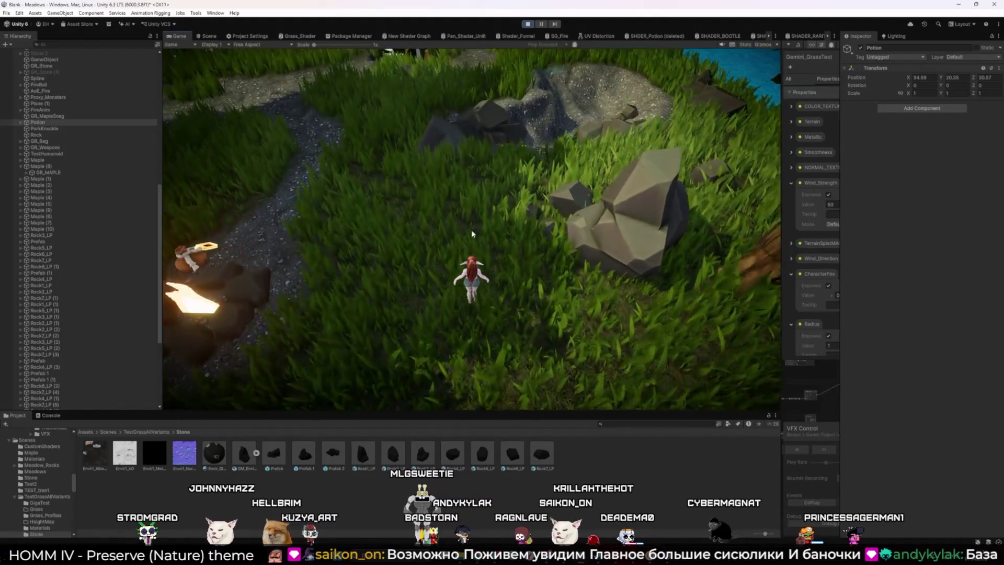
{"action": "key", "text": "w"}
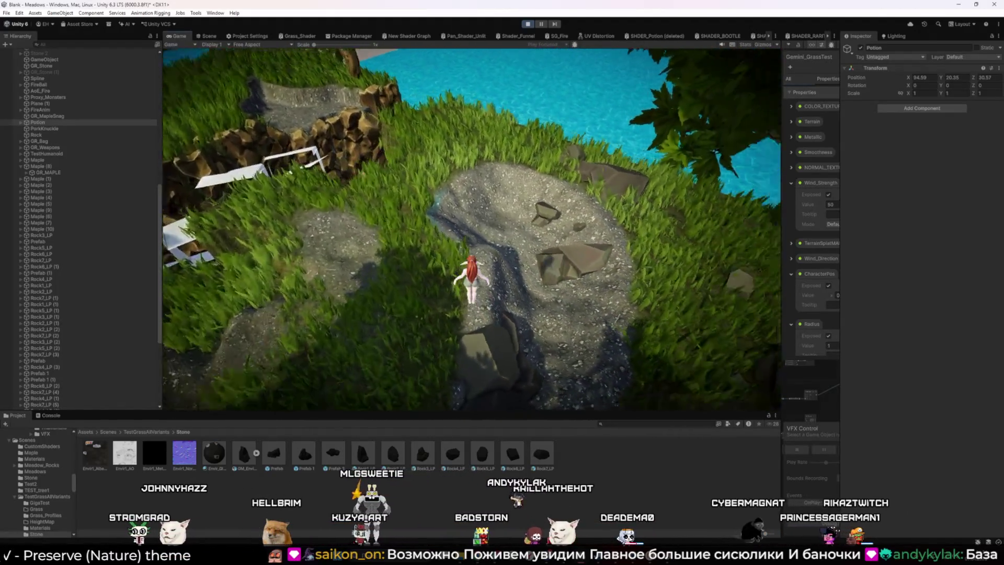
{"action": "key", "text": "w"}
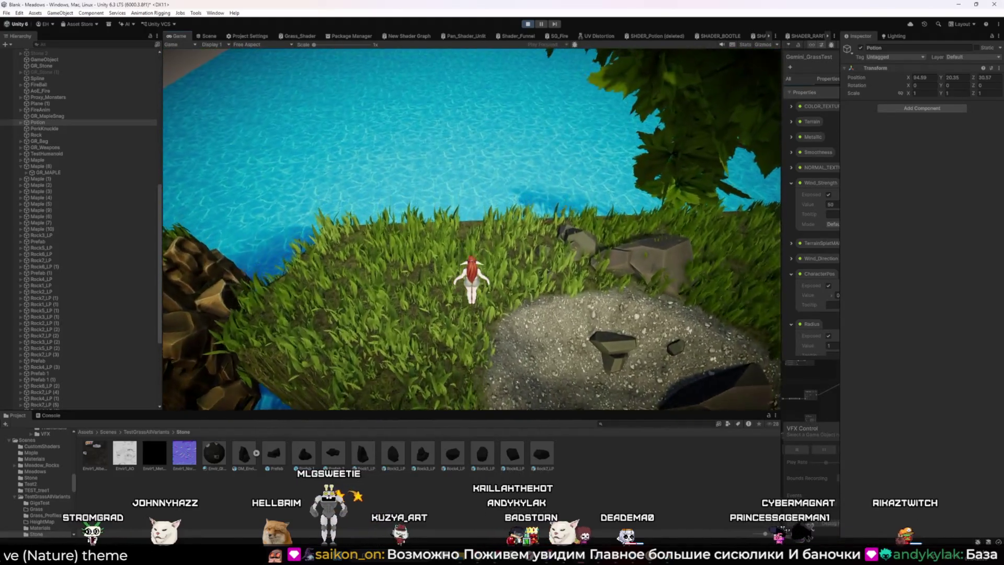
{"action": "key", "text": "w"}
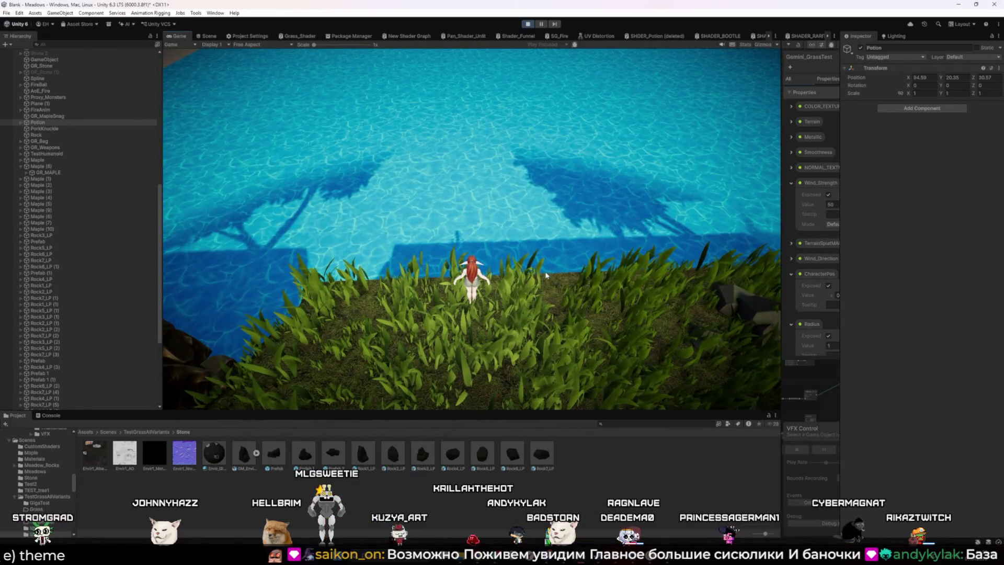
{"action": "key", "text": "w"}
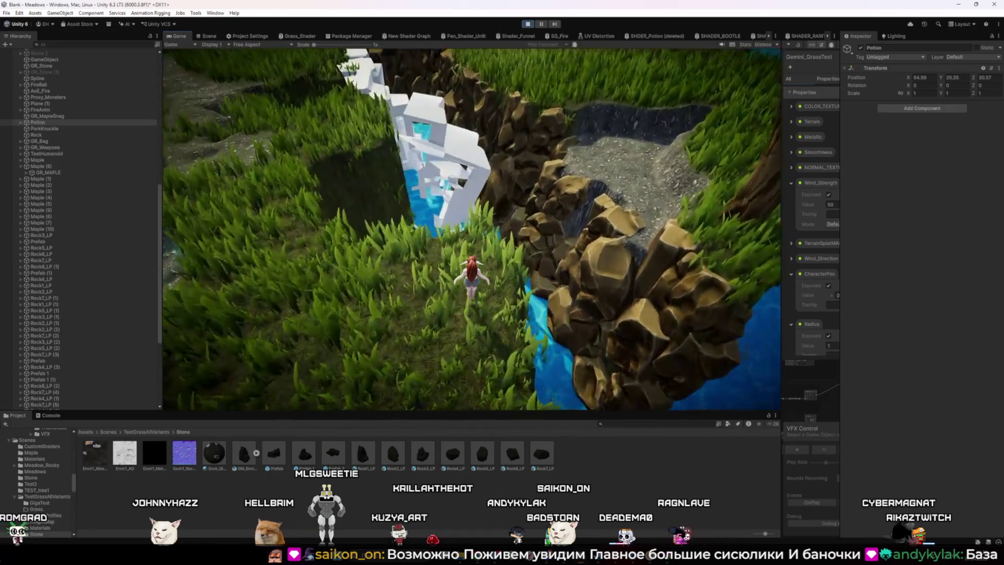
{"action": "key", "text": "w"}
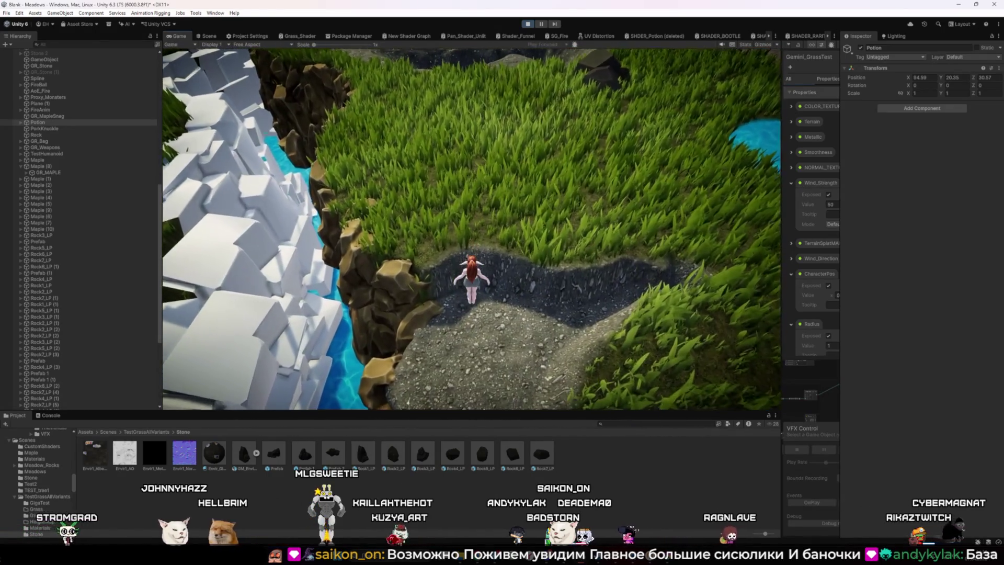
{"action": "key", "text": "w"}
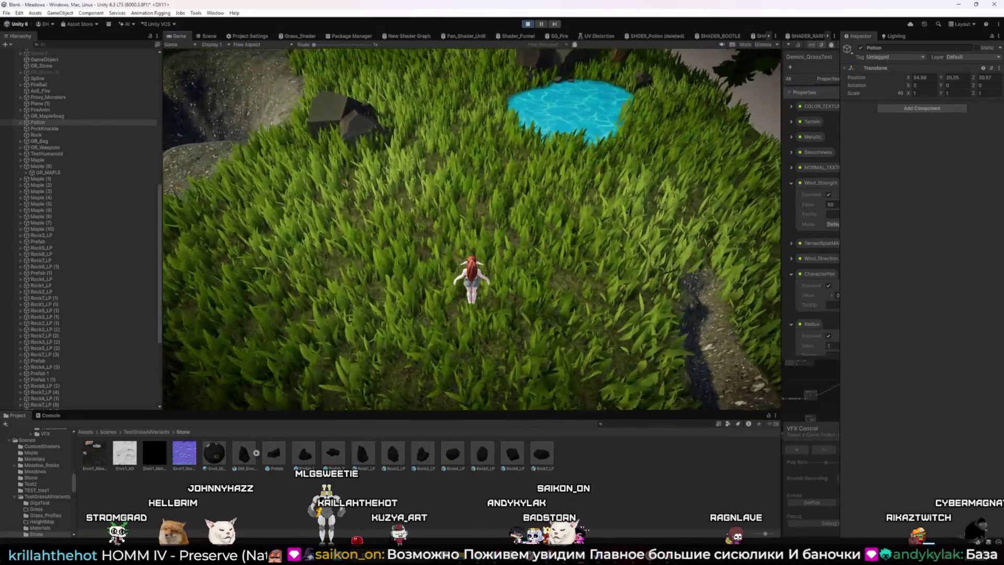
{"action": "key", "text": "w"}
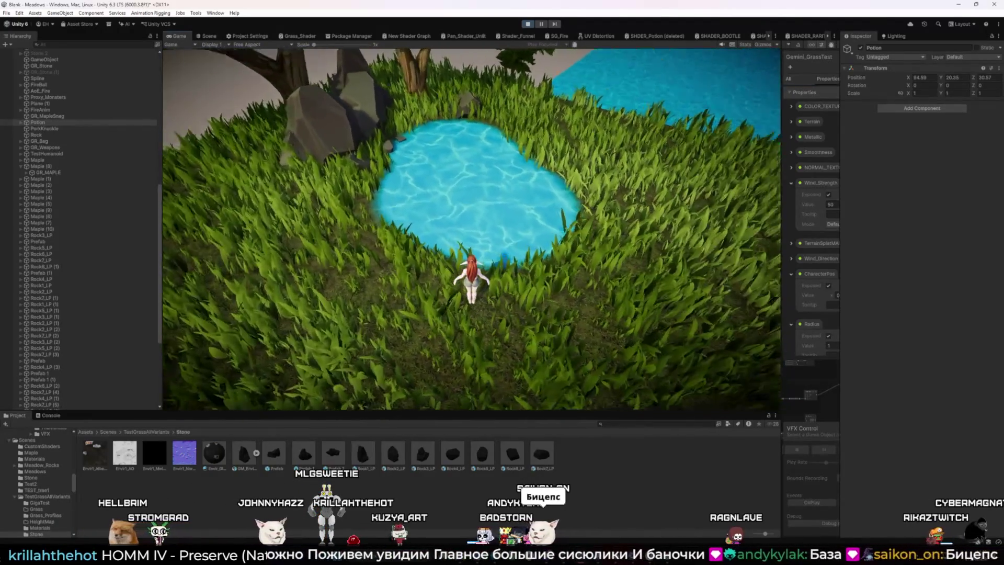
Walk right of the pond into the gravel crater and beside the large rock, then stop Play mode.
{"action": "key", "text": "d"}
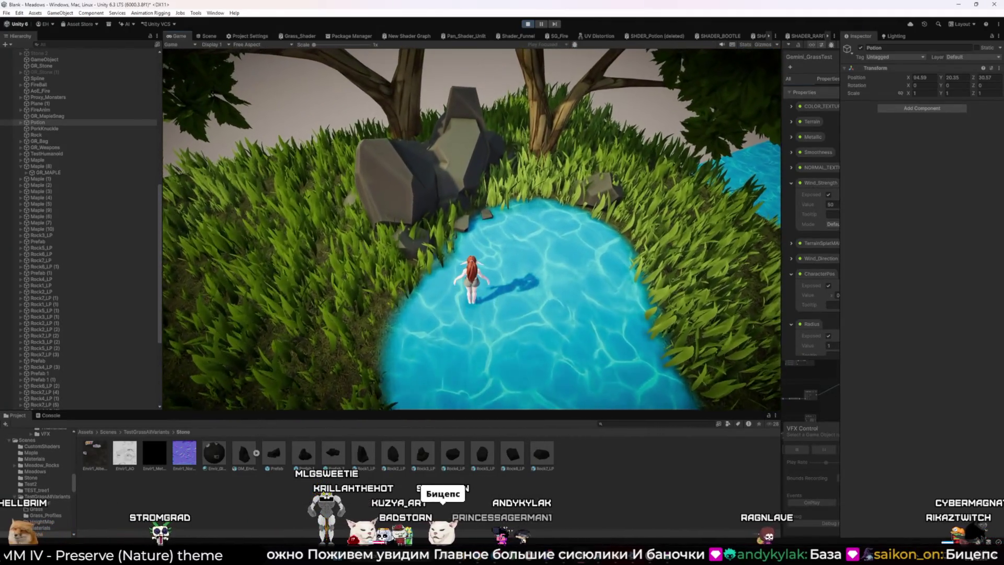
{"action": "key", "text": "d"}
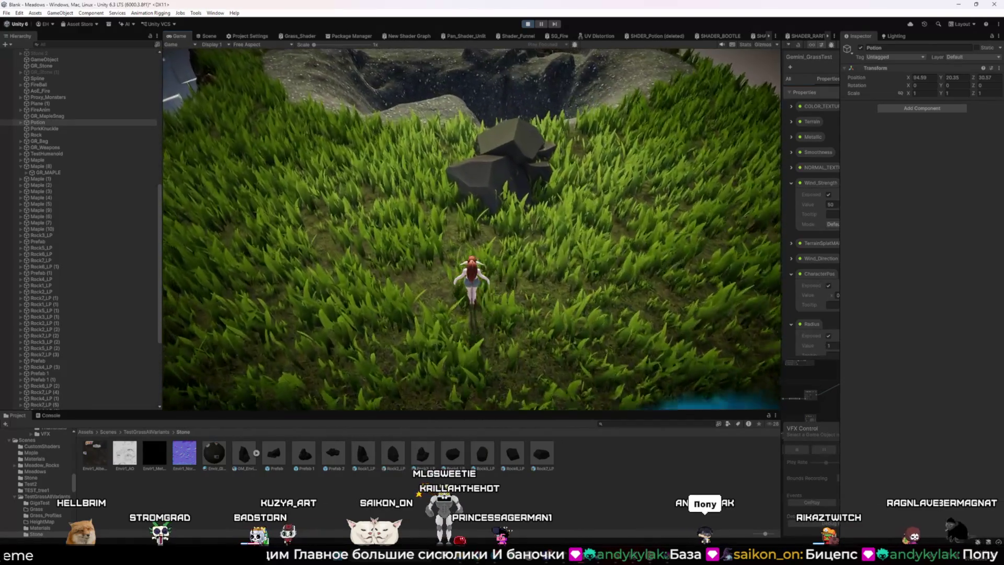
{"action": "key", "text": "w"}
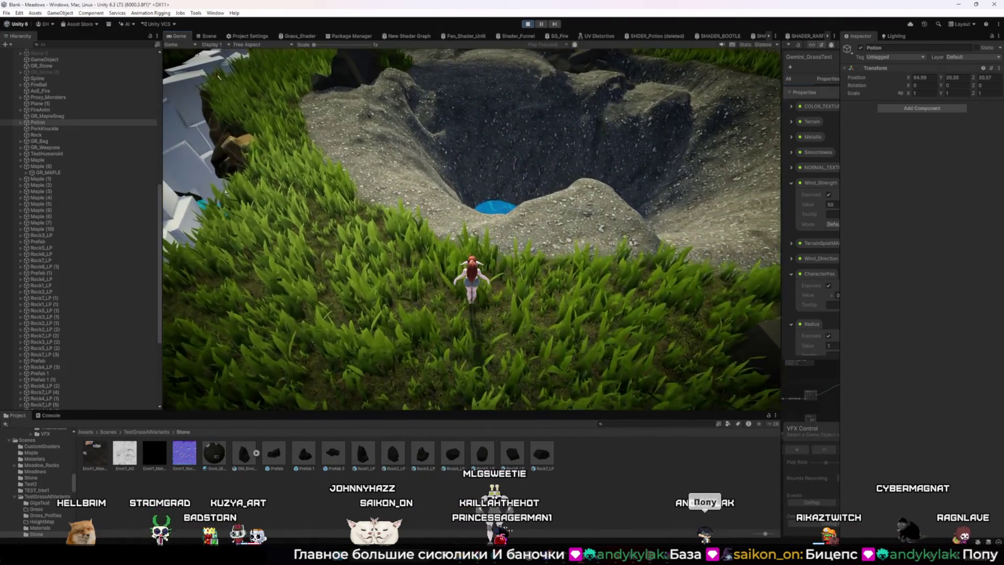
{"action": "key", "text": "w"}
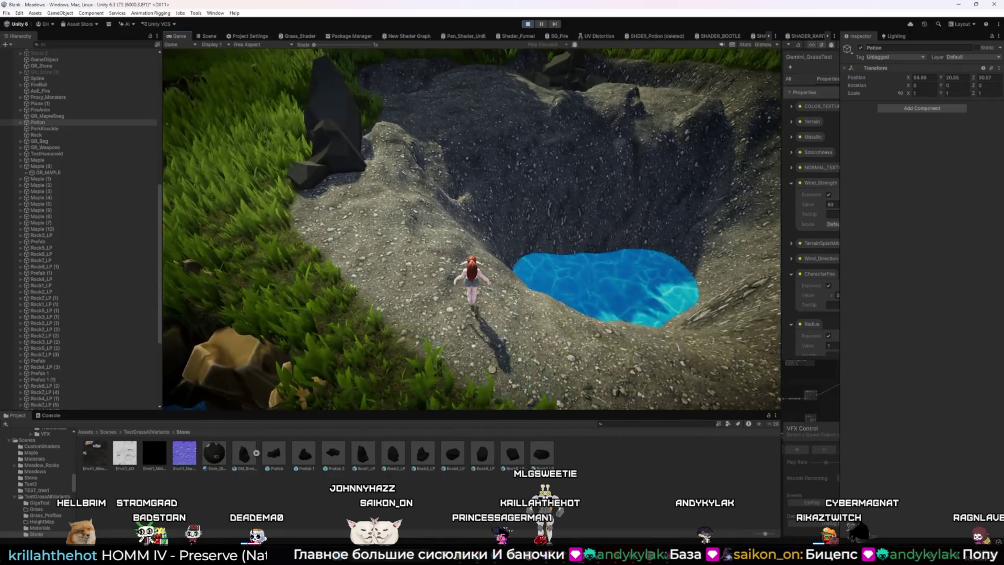
{"action": "key", "text": "a"}
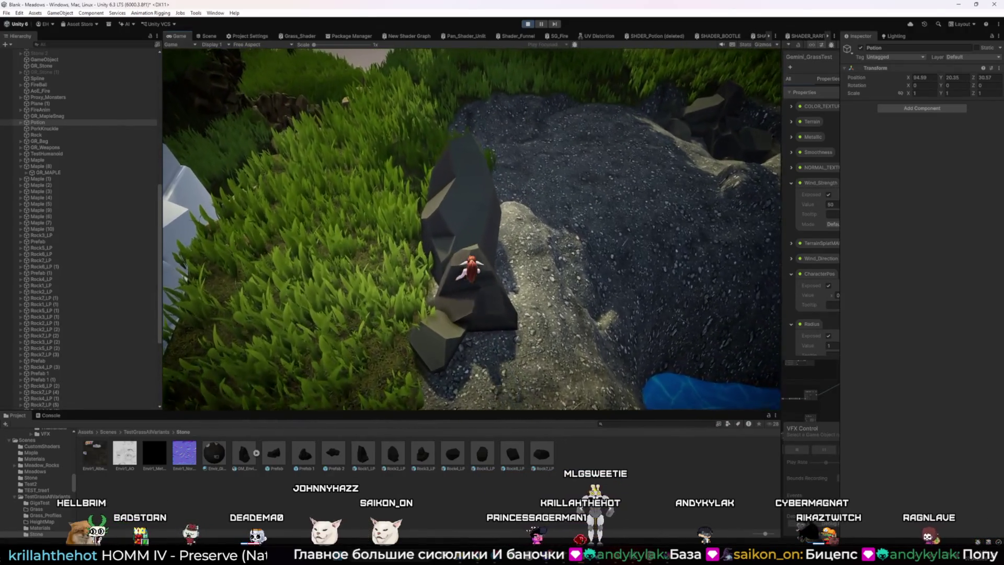
{"action": "key", "text": "a"}
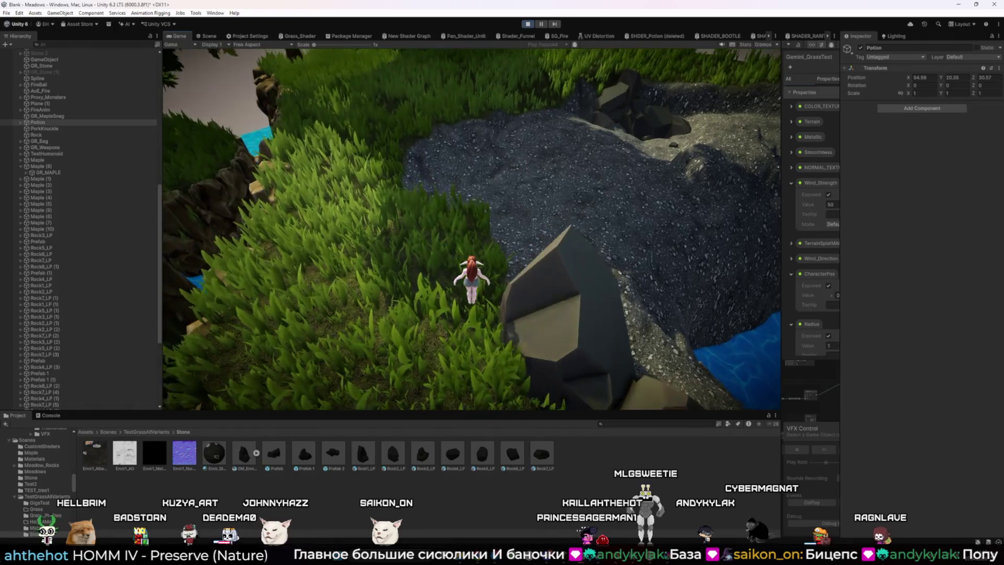
{"action": "key", "text": "w"}
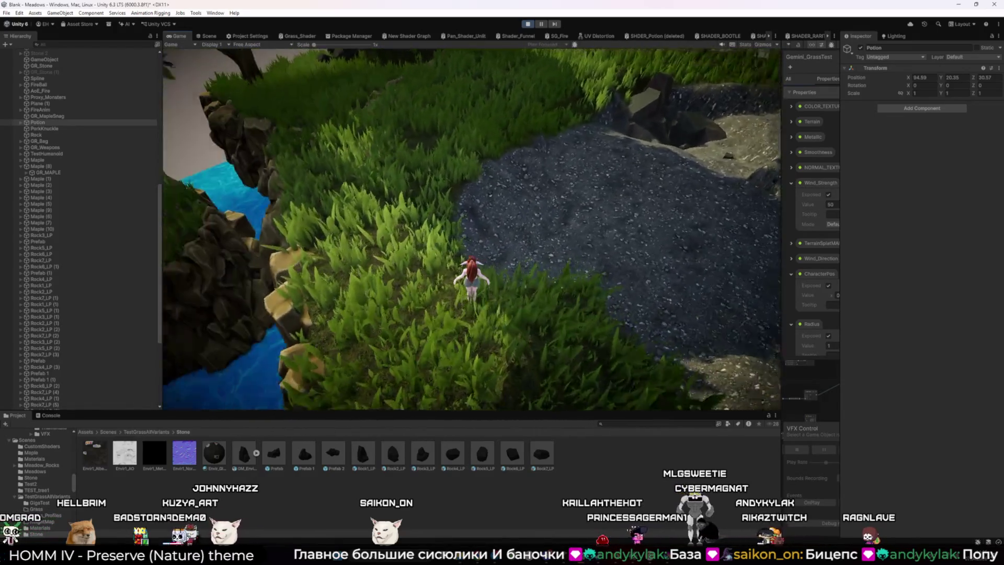
{"action": "key", "text": "a"}
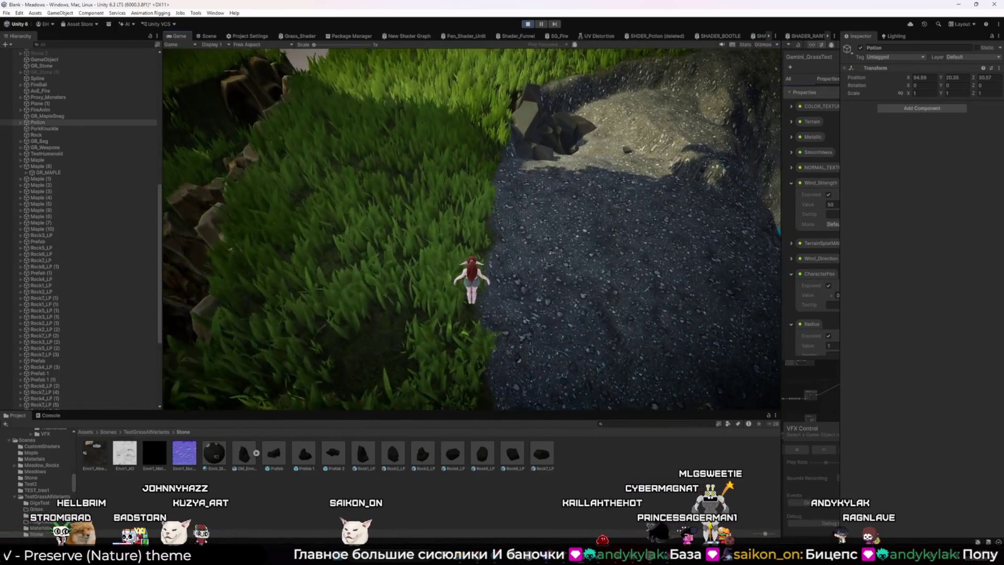
{"action": "key", "text": "d"}
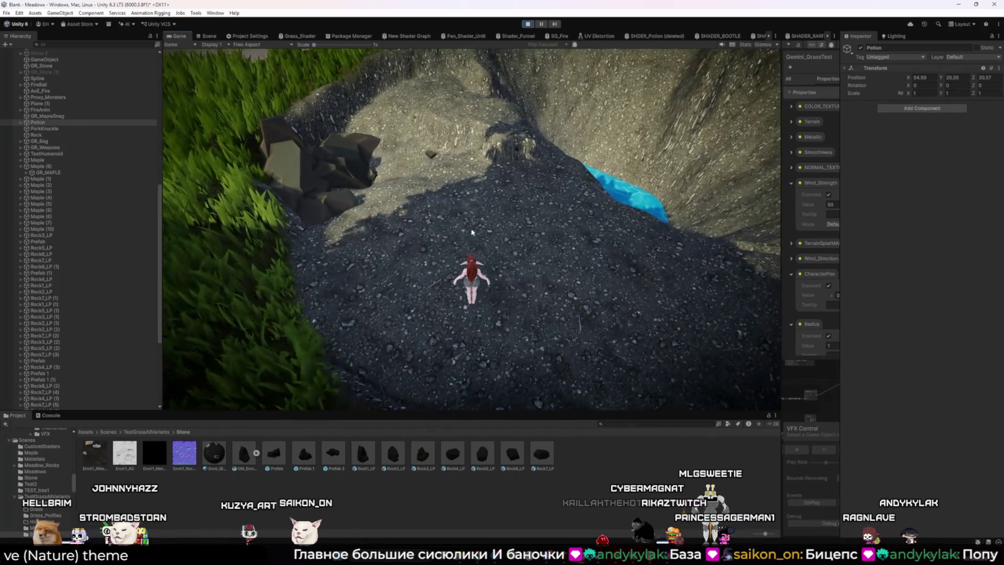
{"action": "key", "text": "ctrl+p"}
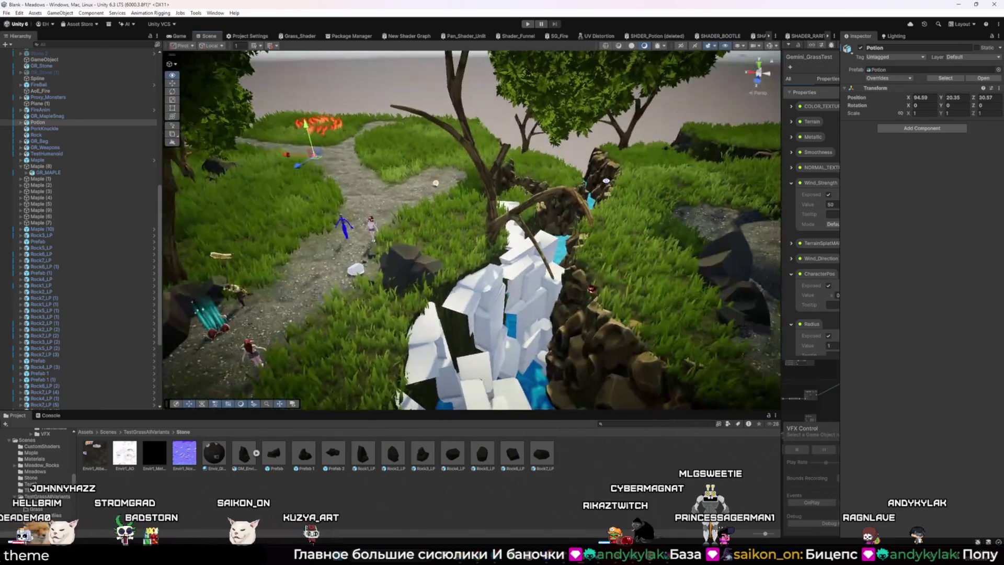
Place a Prefab 2 rock cluster beside the gravel pond.
{"action": "mouse_move", "coordinate": [606, 180]}
{"action": "left_mouse_down"}
{"action": "mouse_move", "coordinate": [651, 204]}
{"action": "mouse_move", "coordinate": [538, 224]}
{"action": "mouse_move", "coordinate": [483, 293]}
{"action": "left_mouse_up"}
{"action": "mouse_move", "coordinate": [382, 393]}
{"action": "left_mouse_down"}
{"action": "mouse_move", "coordinate": [500, 168]}
{"action": "mouse_move", "coordinate": [503, 293]}
{"action": "mouse_move", "coordinate": [554, 326]}
{"action": "left_mouse_up"}
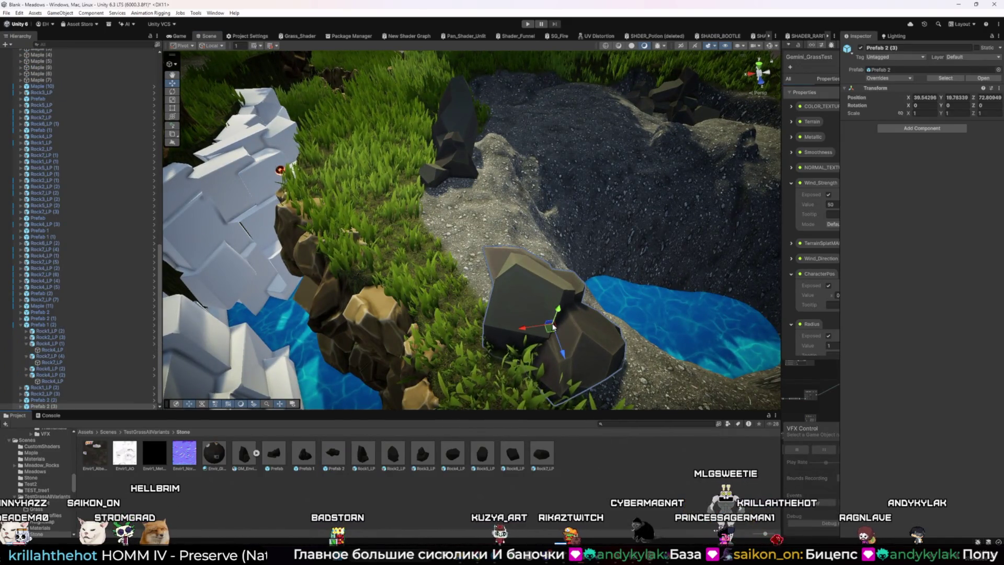
{"action": "mouse_move", "coordinate": [565, 320]}
{"action": "left_mouse_down"}
{"action": "mouse_move", "coordinate": [514, 333]}
{"action": "mouse_move", "coordinate": [472, 250]}
{"action": "mouse_move", "coordinate": [557, 114]}
{"action": "left_mouse_up"}
Sink Rock1_LP (3) slightly into the gravel and tilt it beside the pond.
{"action": "left_click", "coordinate": [472, 250]}
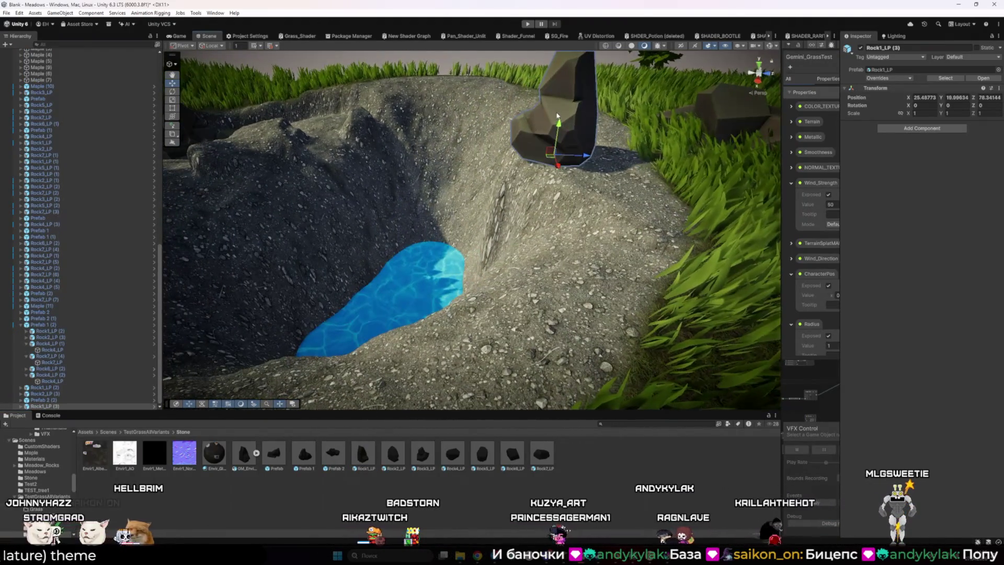
{"action": "left_click_drag", "start_coordinate": [558, 152], "coordinate": [578, 169]}
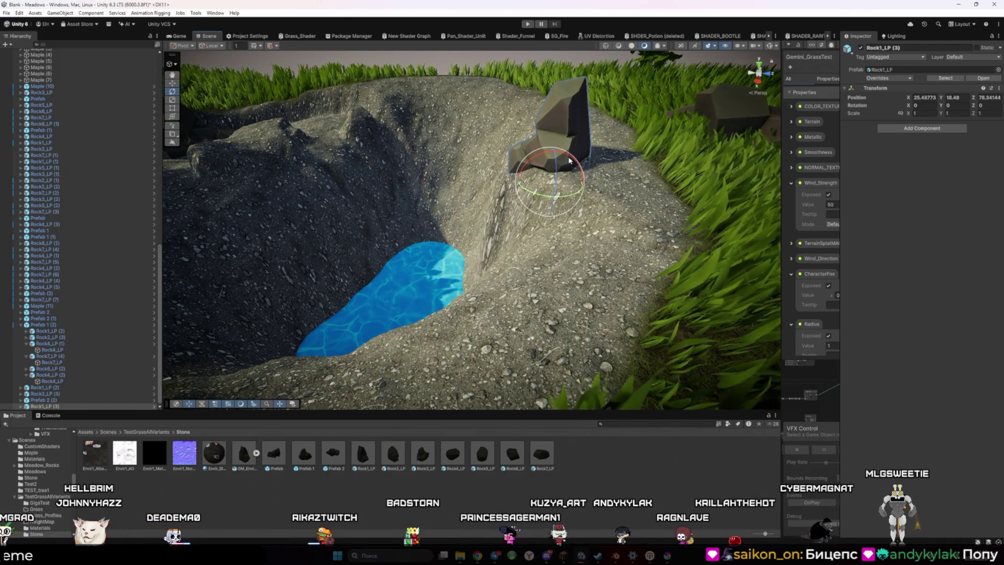
{"action": "left_click_drag", "start_coordinate": [515, 172], "coordinate": [368, 300]}
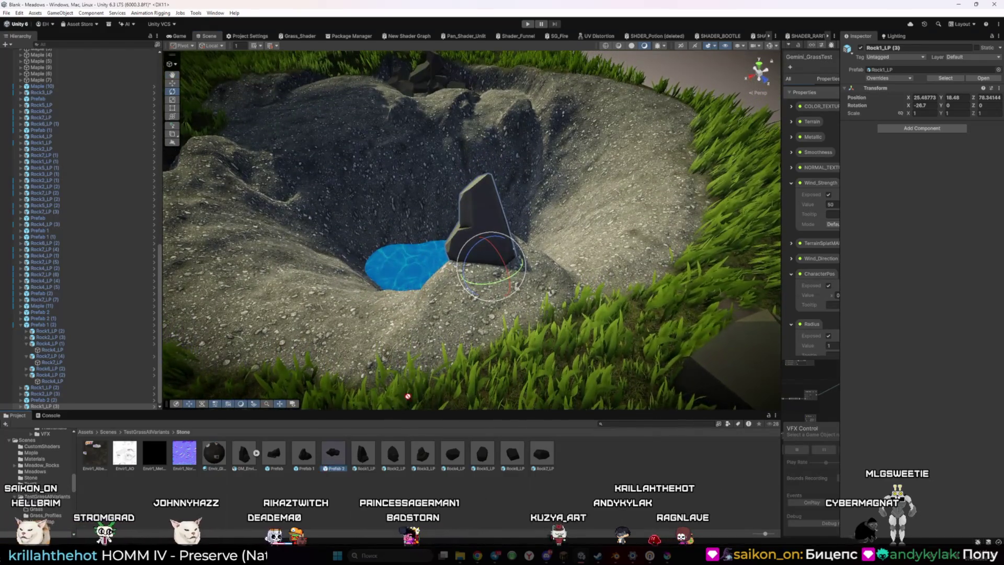
Add another Prefab 2 rock cluster, turn it about 64° on Y, and drop in a Rock3_LP rock.
{"action": "left_click_drag", "start_coordinate": [503, 277], "coordinate": [502, 277]}
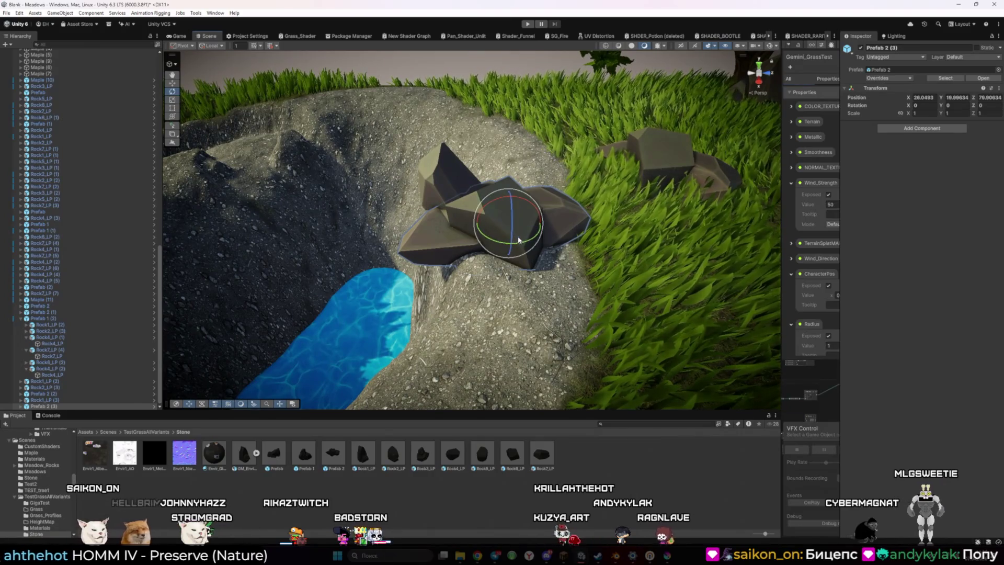
{"action": "mouse_move", "coordinate": [531, 238]}
{"action": "left_mouse_down"}
{"action": "mouse_move", "coordinate": [501, 249]}
{"action": "mouse_move", "coordinate": [539, 285]}
{"action": "mouse_move", "coordinate": [541, 309]}
{"action": "mouse_move", "coordinate": [373, 294]}
{"action": "mouse_move", "coordinate": [311, 427]}
{"action": "left_mouse_up"}
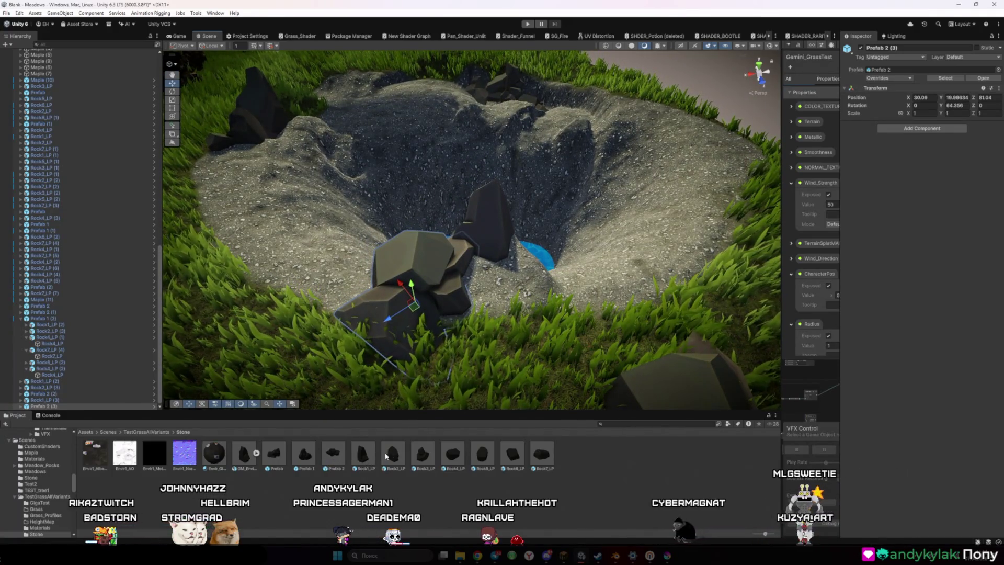
{"action": "mouse_move", "coordinate": [429, 459]}
{"action": "left_mouse_down"}
{"action": "mouse_move", "coordinate": [499, 322]}
{"action": "mouse_move", "coordinate": [497, 283]}
{"action": "mouse_move", "coordinate": [531, 288]}
{"action": "left_mouse_up"}
Tilt Rock3_LP (3) upright, scale it to about 1.72, and move it to X 23.32, Z 79.07.
{"action": "key", "text": "e"}
{"action": "left_click_drag", "start_coordinate": [497, 327], "coordinate": [520, 395]}
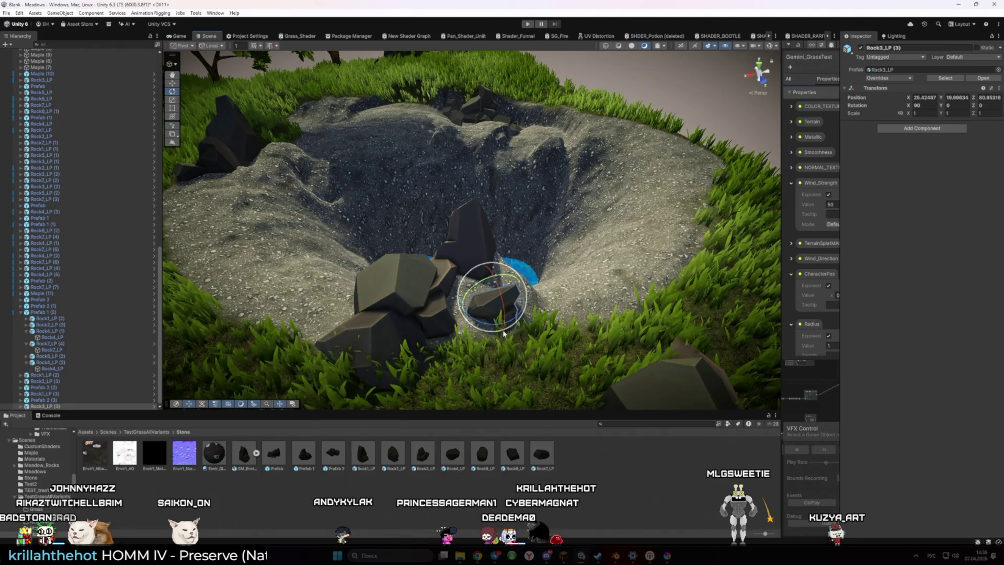
{"action": "key", "text": "e"}
{"action": "key", "text": "f"}
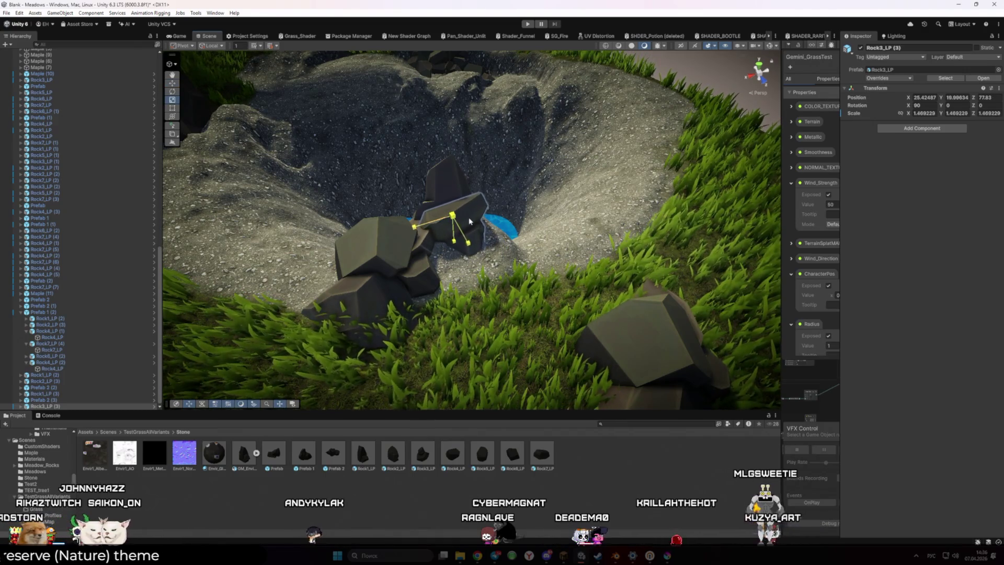
{"action": "left_click_drag", "start_coordinate": [489, 234], "coordinate": [481, 235]}
{"action": "key", "text": "e"}
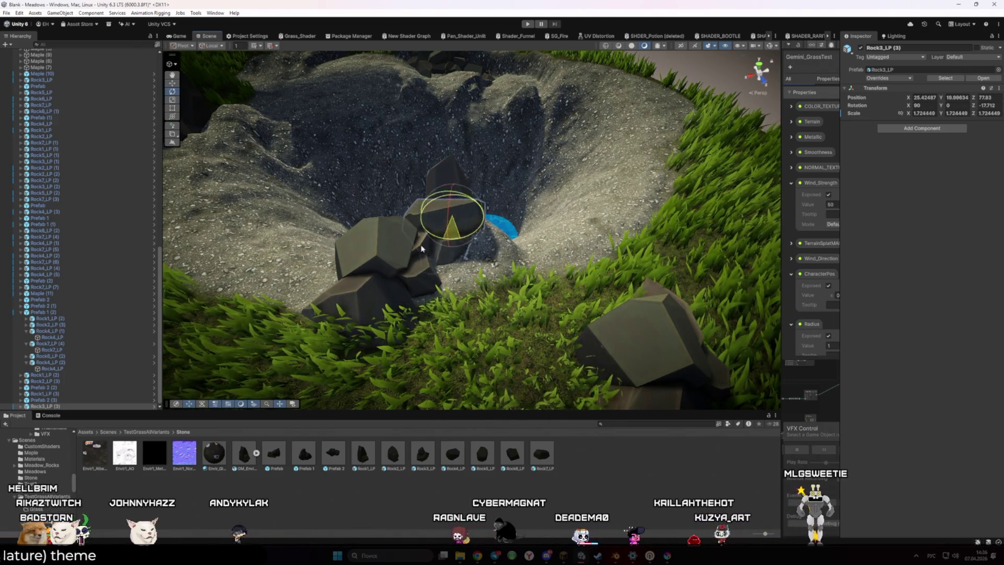
{"action": "mouse_move", "coordinate": [462, 224]}
{"action": "left_mouse_down"}
{"action": "mouse_move", "coordinate": [476, 236]}
{"action": "mouse_move", "coordinate": [355, 248]}
{"action": "mouse_move", "coordinate": [180, 237]}
{"action": "mouse_move", "coordinate": [262, 252]}
{"action": "left_mouse_up"}
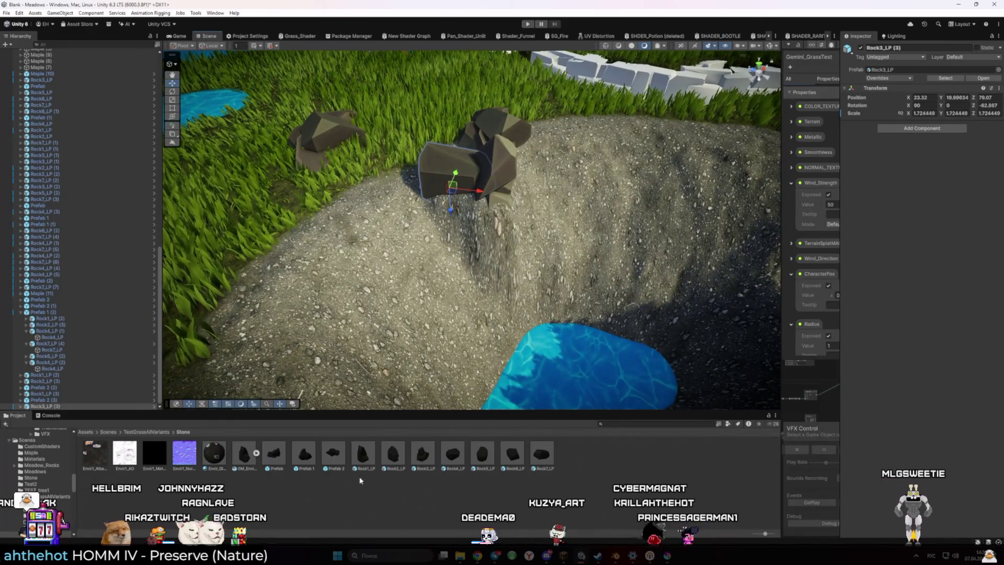
Place Rock4_LP and Rock1_LP below the cluster, turning Rock1_LP about 37° and raising it from the gravel.
{"action": "left_click_drag", "start_coordinate": [463, 213], "coordinate": [470, 222]}
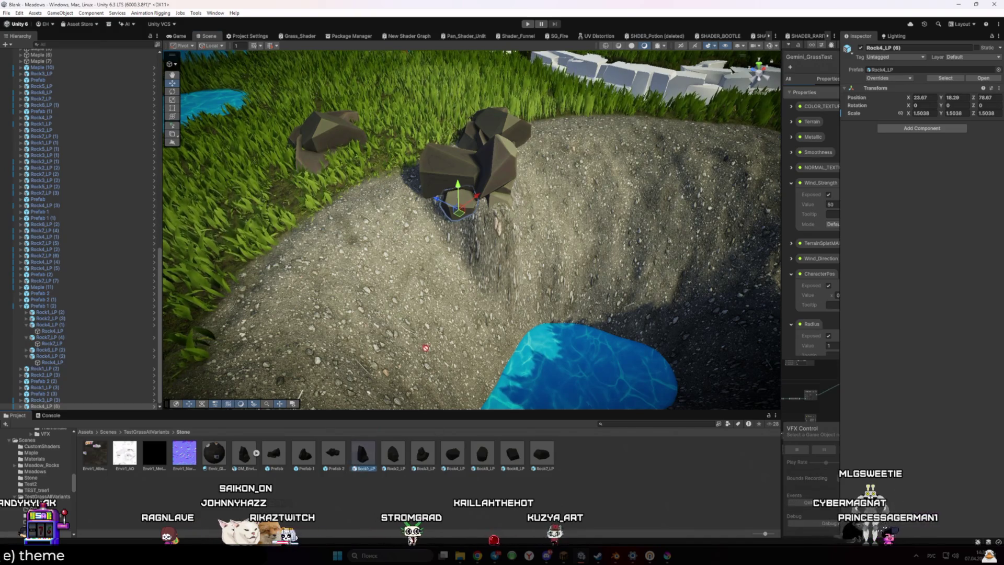
{"action": "left_click_drag", "start_coordinate": [363, 453], "coordinate": [488, 260]}
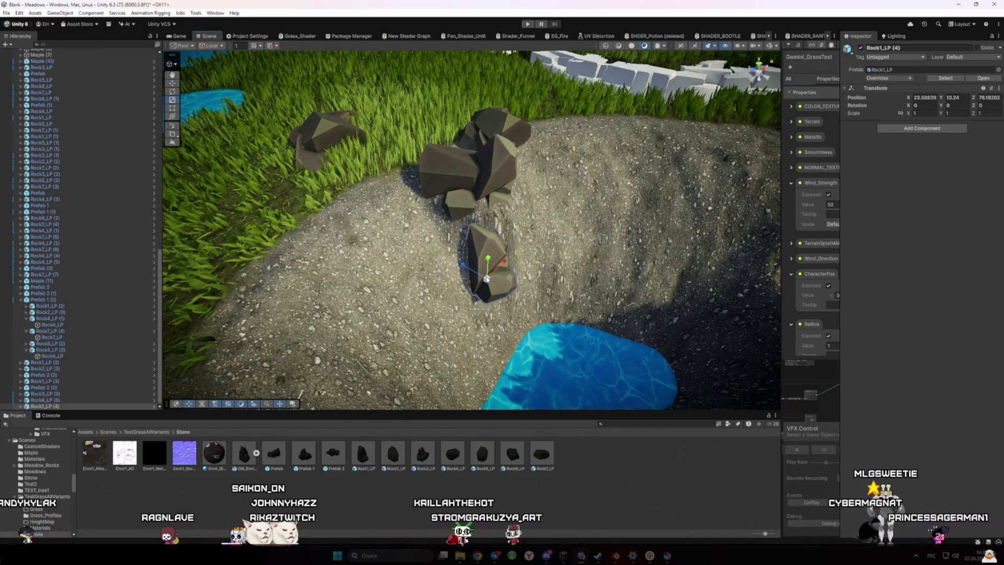
{"action": "mouse_move", "coordinate": [479, 303]}
{"action": "left_mouse_down"}
{"action": "mouse_move", "coordinate": [401, 304]}
{"action": "mouse_move", "coordinate": [432, 296]}
{"action": "left_mouse_up"}
{"action": "left_click_drag", "start_coordinate": [490, 263], "coordinate": [493, 256]}
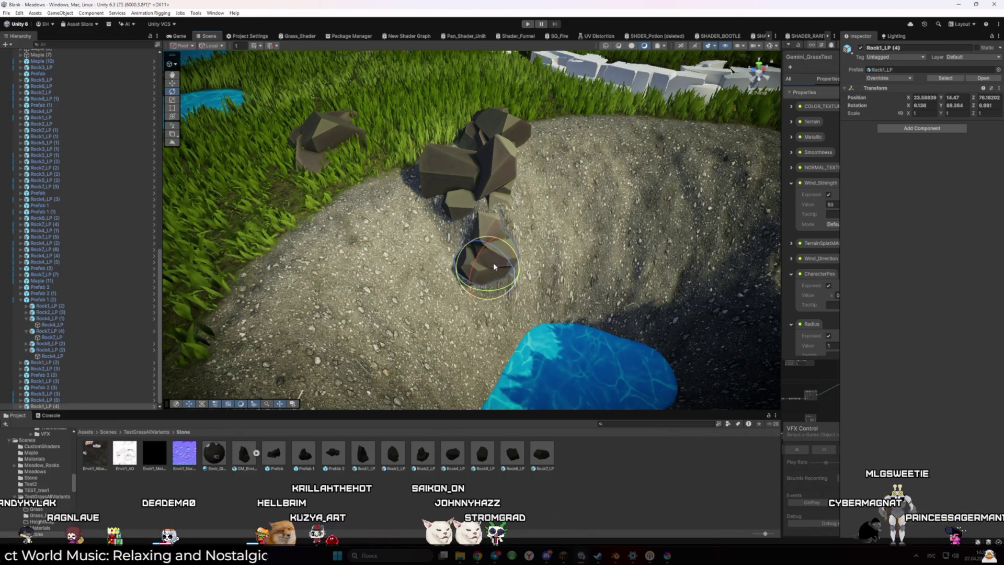
{"action": "key", "text": "w"}
{"action": "left_click_drag", "start_coordinate": [492, 259], "coordinate": [489, 247]}
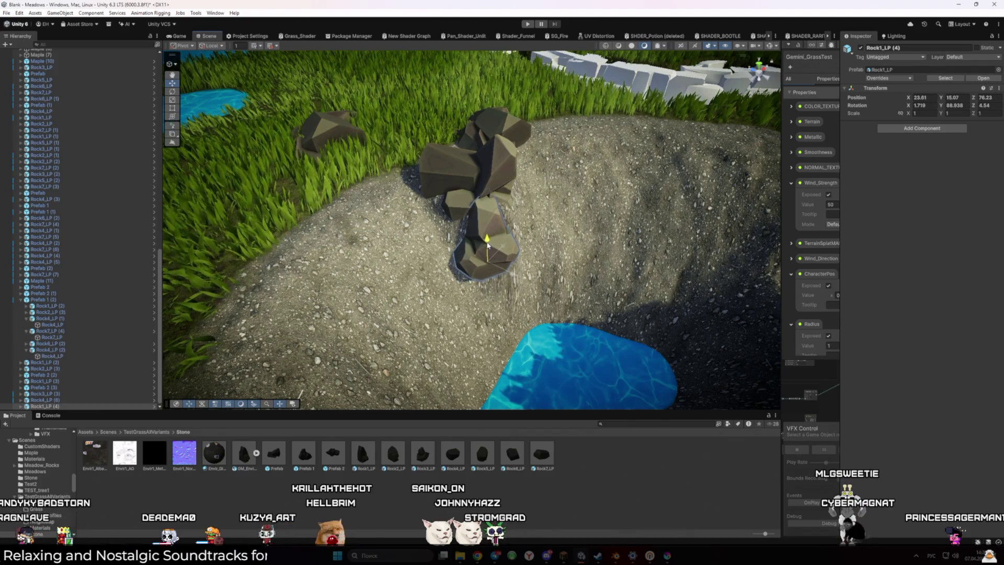
{"action": "mouse_move", "coordinate": [365, 111]}
{"action": "left_mouse_down"}
{"action": "mouse_move", "coordinate": [372, 226]}
{"action": "mouse_move", "coordinate": [342, 231]}
{"action": "left_mouse_up"}
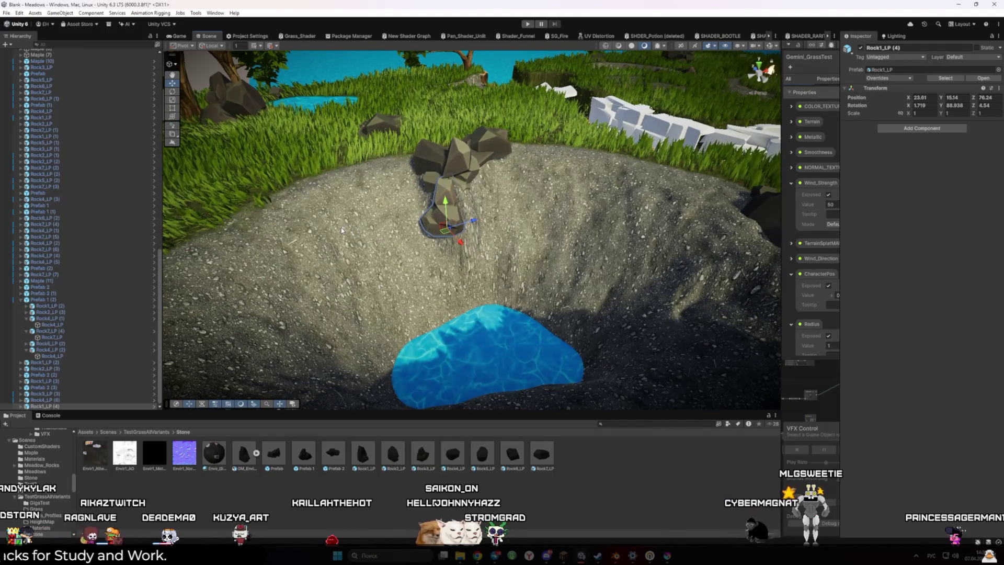
{"action": "left_click", "coordinate": [342, 230]}
{"action": "scroll", "coordinate": [467, 339], "scroll_direction": "up", "scroll_amount": 5}
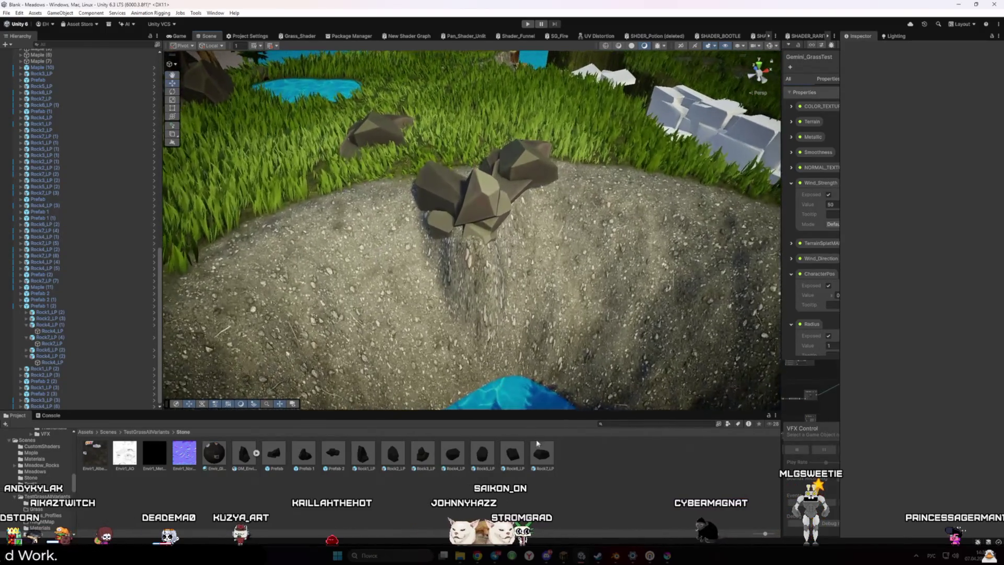
Add Rock7_LP and a Rock6_LP scaled to 0.82 and turned 26.6°, then another Rock6_LP in the crater.
{"action": "left_click_drag", "start_coordinate": [541, 454], "coordinate": [492, 279]}
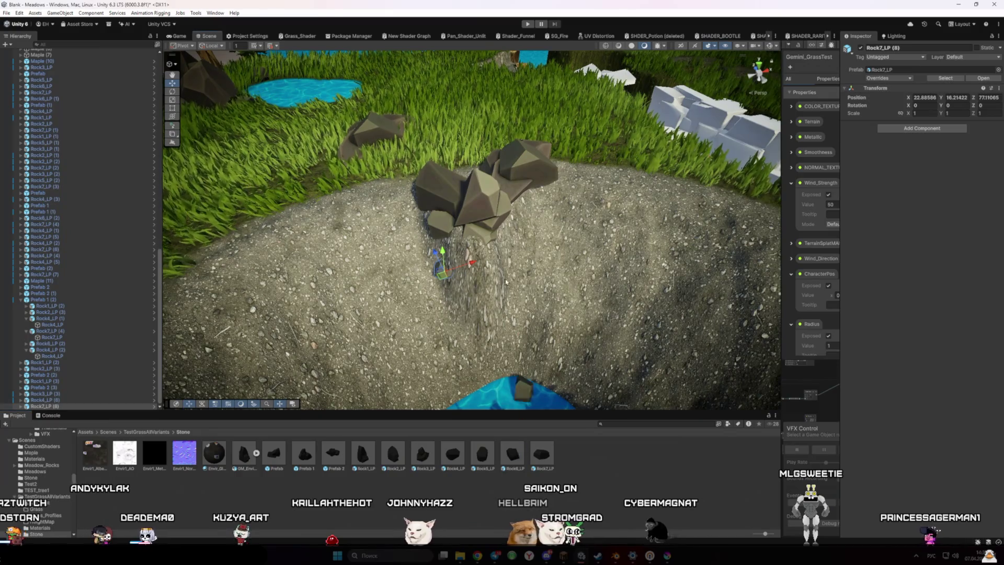
{"action": "mouse_move", "coordinate": [513, 454]}
{"action": "left_mouse_down"}
{"action": "mouse_move", "coordinate": [493, 288]}
{"action": "mouse_move", "coordinate": [455, 311]}
{"action": "left_mouse_up"}
{"action": "key", "text": "r"}
{"action": "key", "text": "w"}
{"action": "key", "text": "e"}
{"action": "key", "text": "w"}
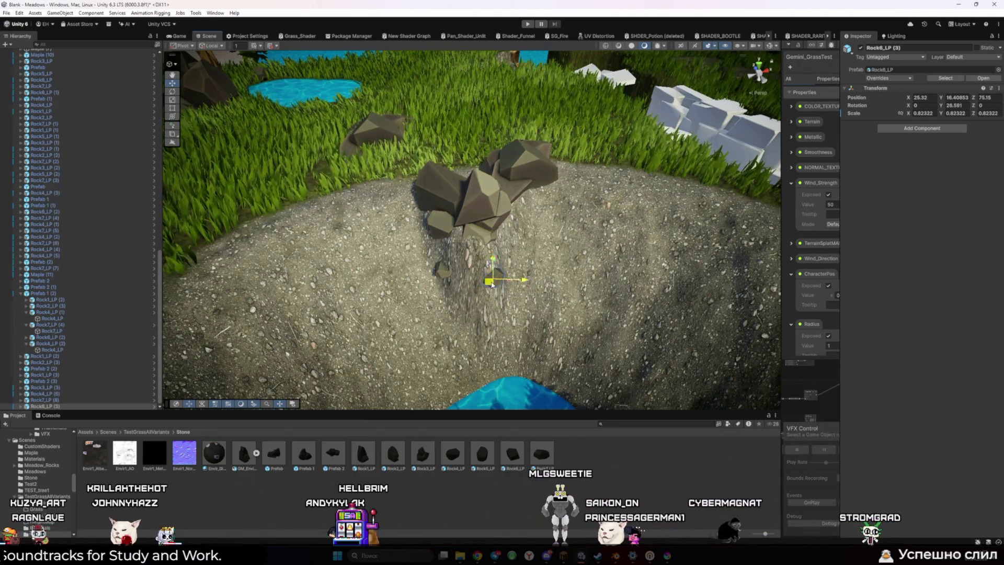
{"action": "left_click_drag", "start_coordinate": [506, 260], "coordinate": [467, 274]}
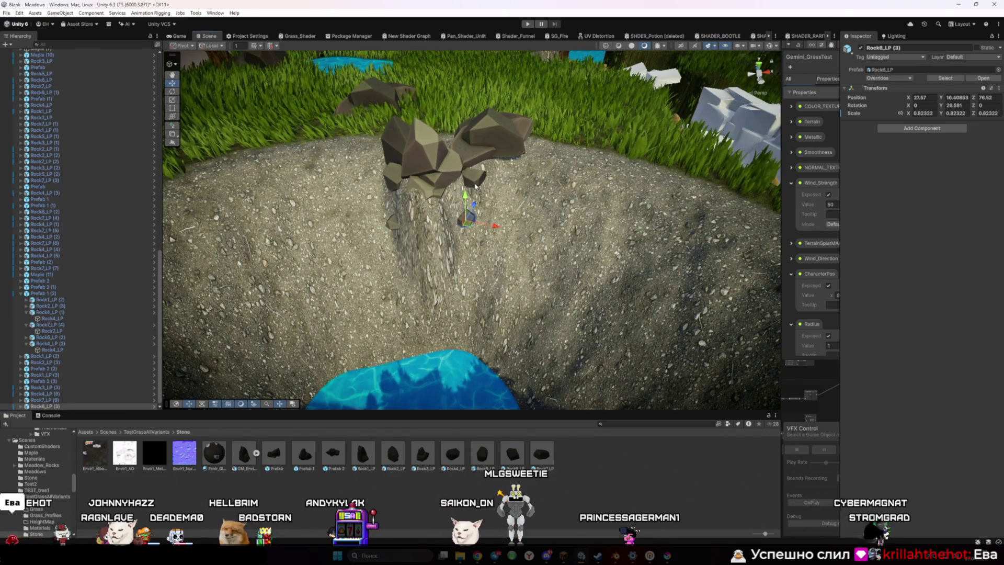
{"action": "left_click_drag", "start_coordinate": [518, 446], "coordinate": [473, 194]}
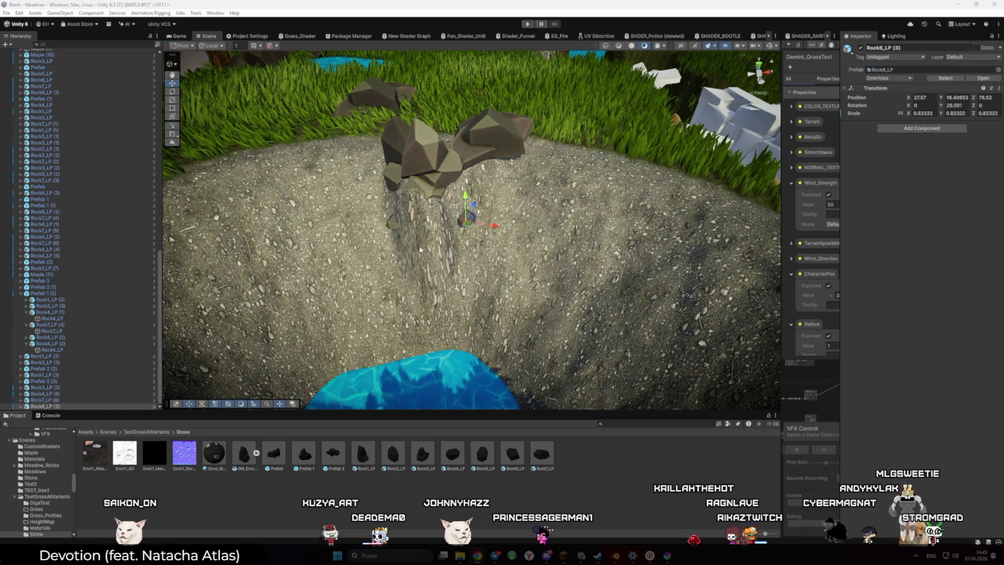
Tilt Rock8_LP (3) to -60 on X and raise it higher up the crater wall.
{"action": "left_click_drag", "start_coordinate": [487, 293], "coordinate": [484, 279]}
{"action": "scroll", "coordinate": [485, 279], "scroll_direction": "up", "scroll_amount": 5}
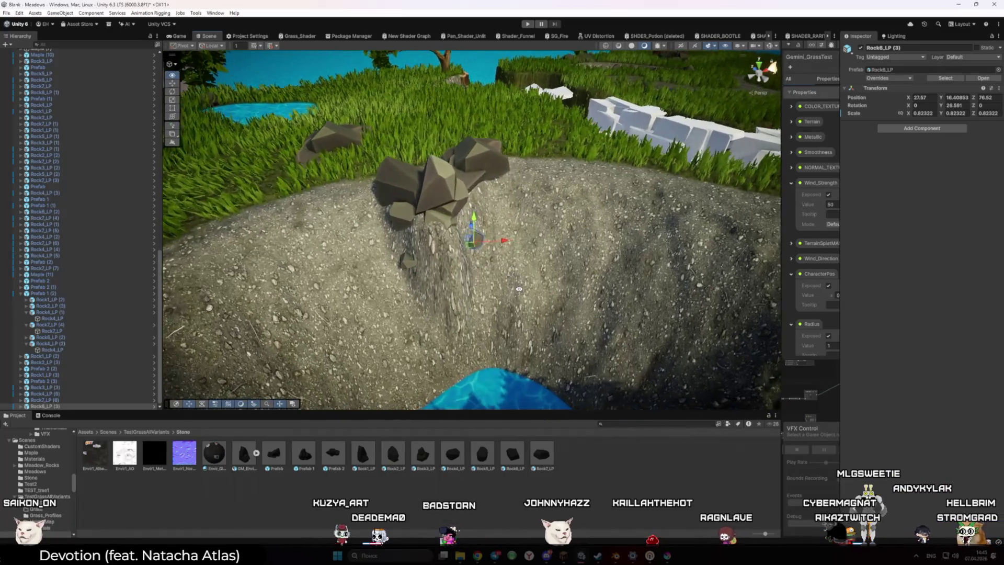
{"action": "key", "text": "e"}
{"action": "key", "text": "r"}
{"action": "key", "text": "t"}
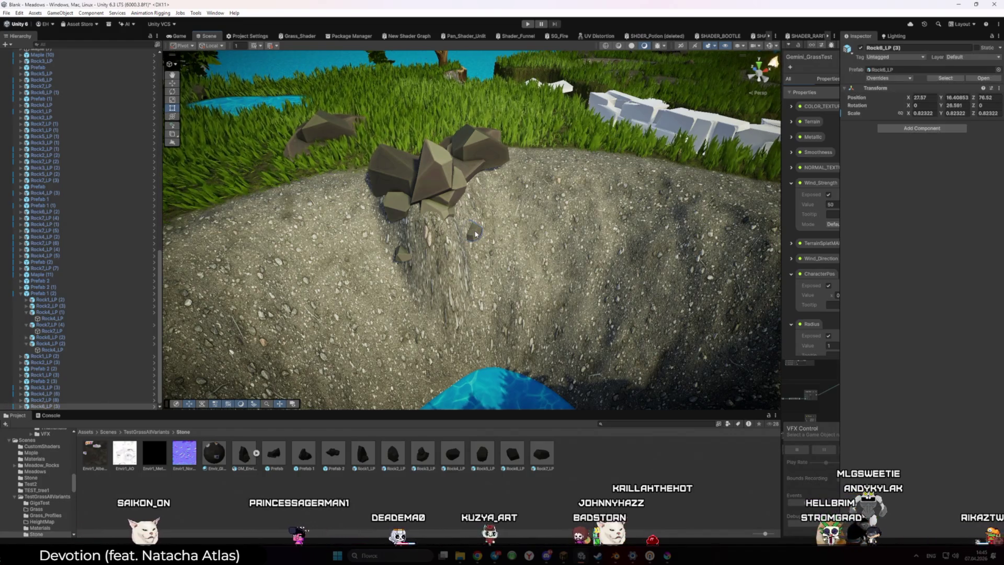
{"action": "left_click_drag", "start_coordinate": [477, 233], "coordinate": [482, 244]}
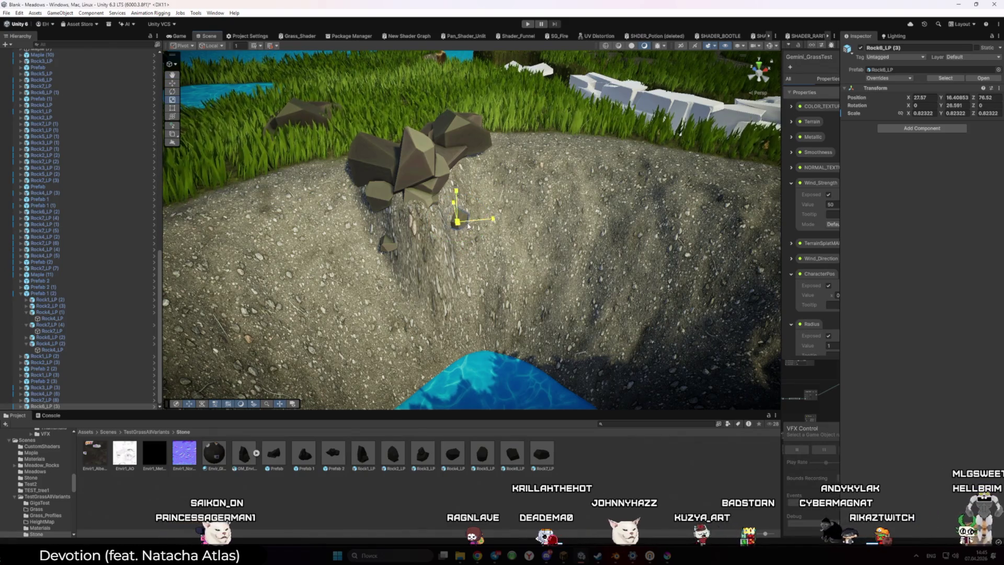
{"action": "key", "text": "e"}
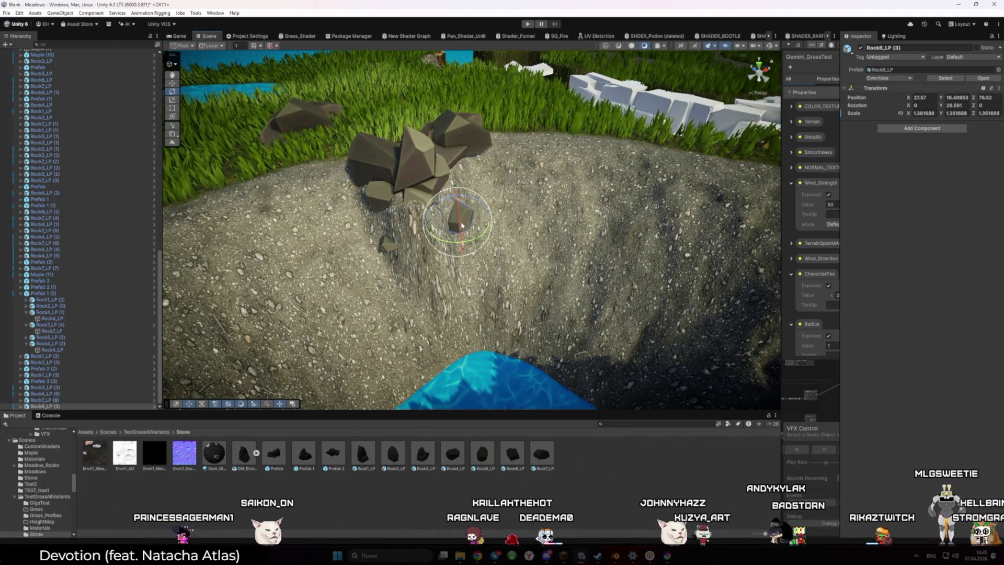
{"action": "left_click_drag", "start_coordinate": [462, 273], "coordinate": [474, 223]}
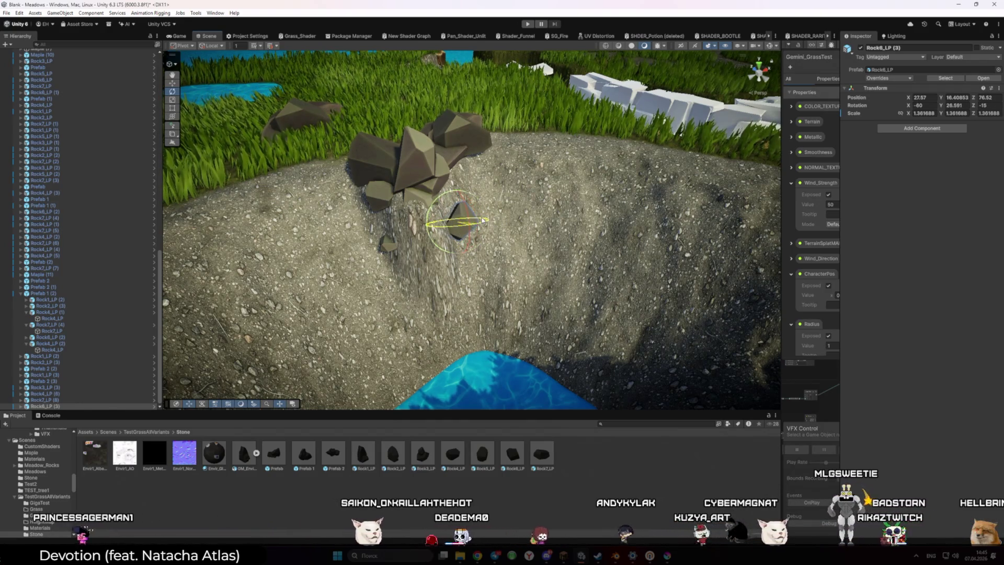
{"action": "key", "text": "w"}
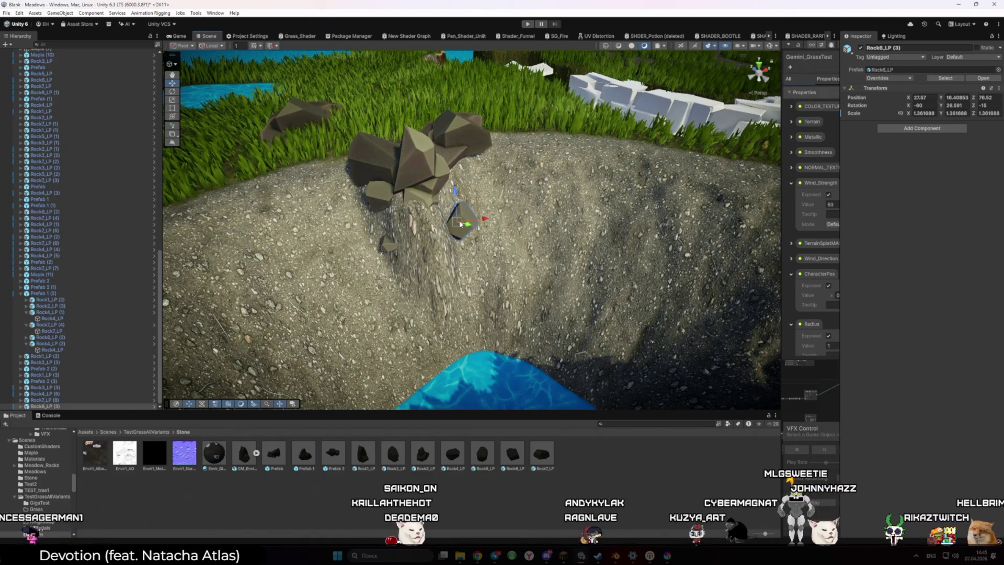
{"action": "mouse_move", "coordinate": [456, 202]}
{"action": "left_mouse_down"}
{"action": "mouse_move", "coordinate": [452, 192]}
{"action": "mouse_move", "coordinate": [477, 241]}
{"action": "mouse_move", "coordinate": [360, 177]}
{"action": "mouse_move", "coordinate": [339, 164]}
{"action": "mouse_move", "coordinate": [343, 152]}
{"action": "left_mouse_up"}
{"action": "left_click", "coordinate": [360, 178]}
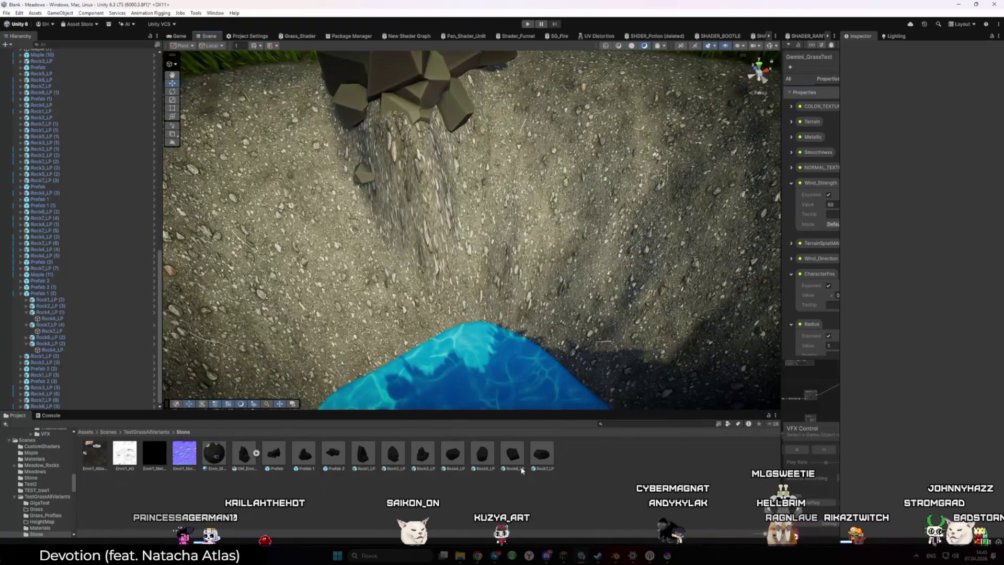
Shrink the small Rock7_LP (9) on the wall to about 0.57 scale and tilt it to X -30.
{"action": "left_click", "coordinate": [461, 163]}
{"action": "key", "text": "r"}
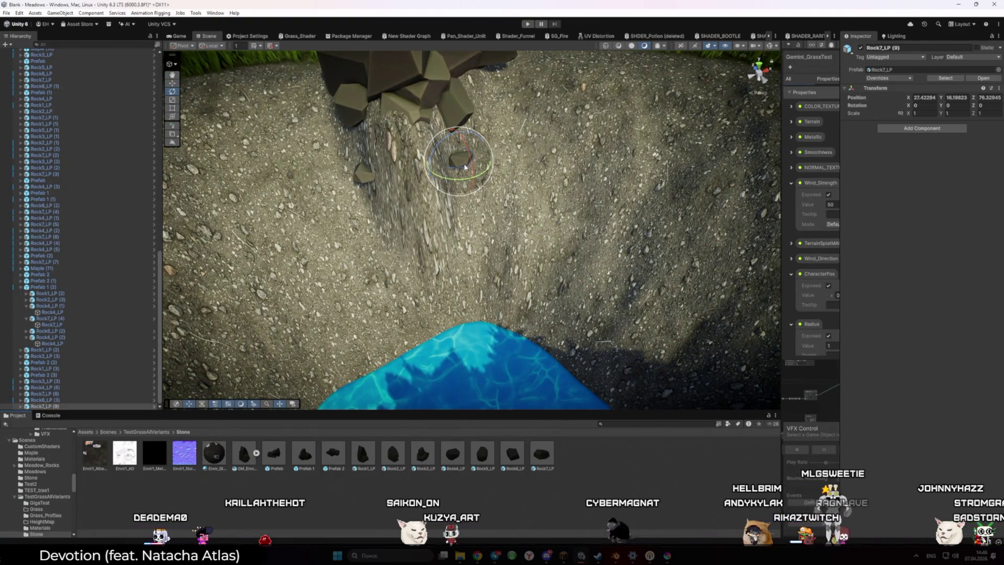
{"action": "mouse_move", "coordinate": [460, 163]}
{"action": "left_mouse_down"}
{"action": "mouse_move", "coordinate": [450, 168]}
{"action": "mouse_move", "coordinate": [476, 195]}
{"action": "left_mouse_up"}
{"action": "key", "text": "e"}
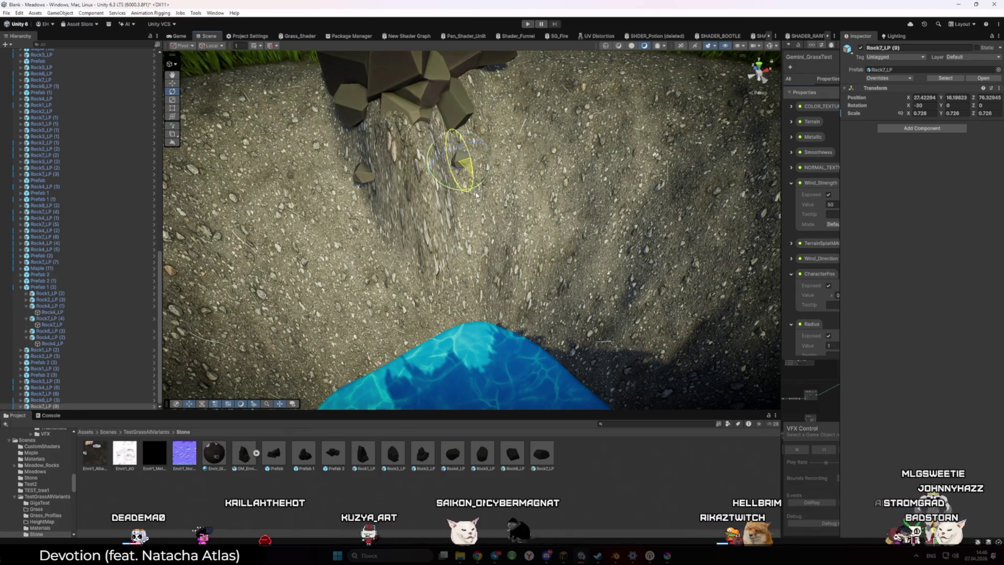
{"action": "key", "text": "t"}
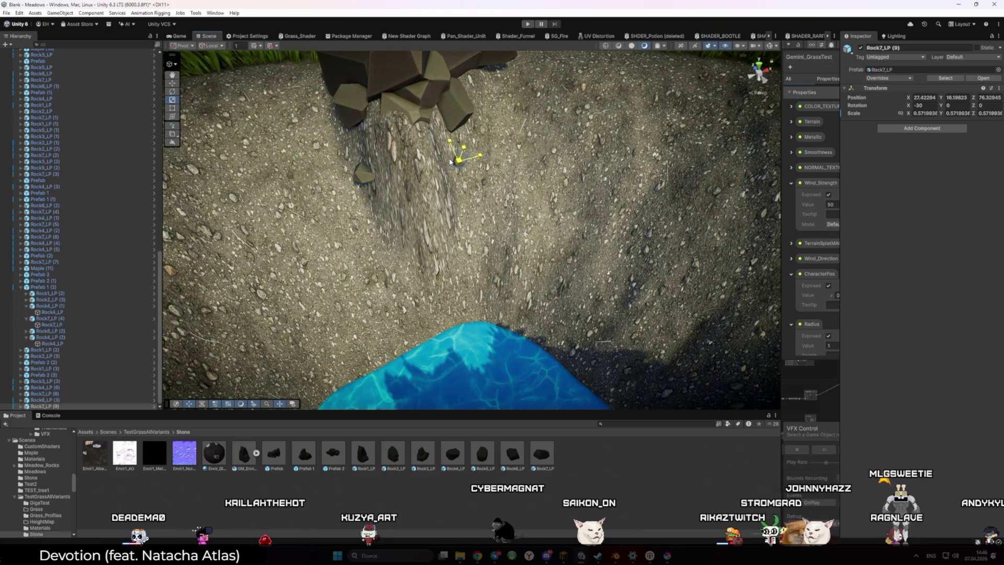
{"action": "scroll", "coordinate": [450, 161], "scroll_direction": "down", "scroll_amount": 6}
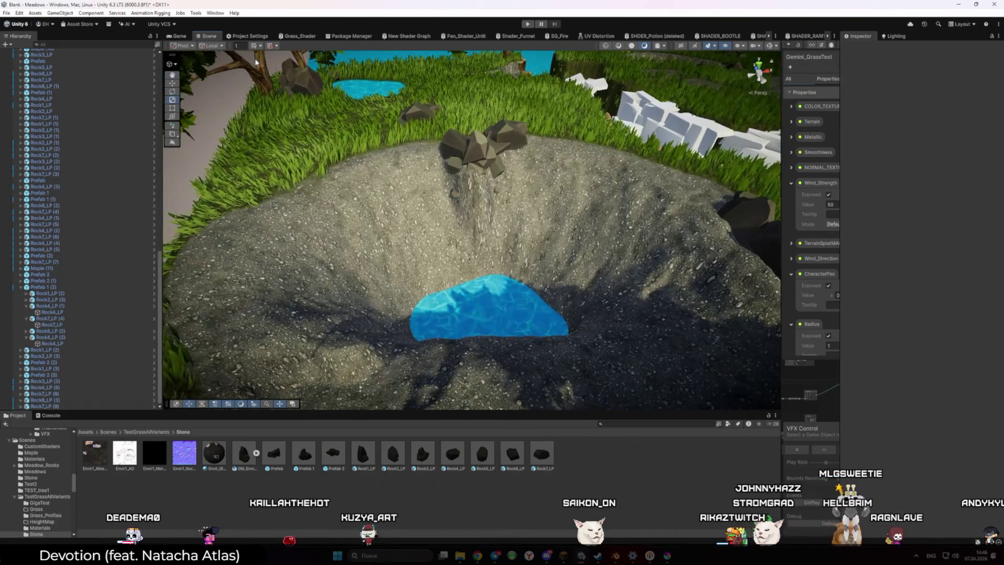
Rotate the Prefab 1 (3) boulder cluster by the path to Y 68.3 and check it from the game camera.
{"action": "left_click", "coordinate": [177, 36]}
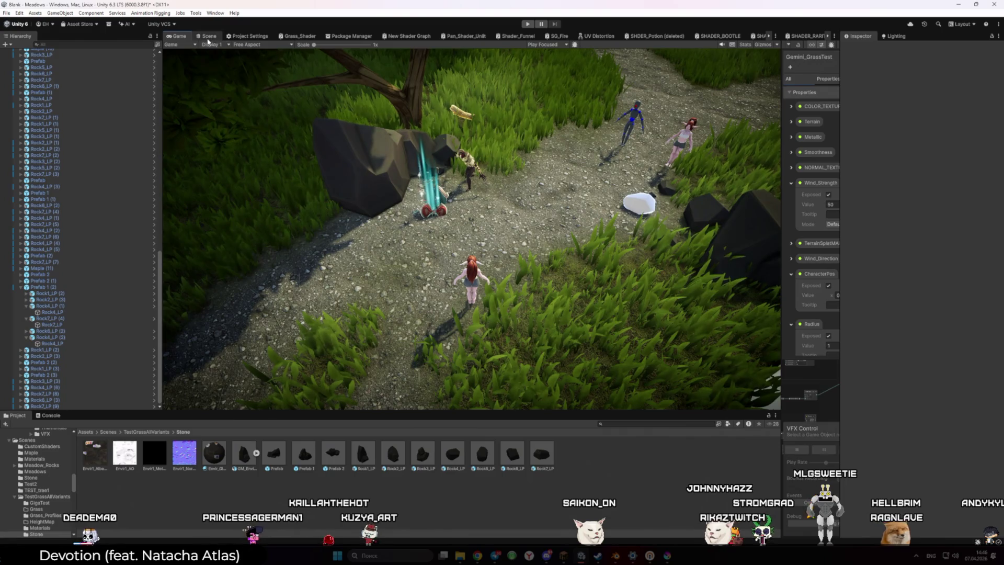
{"action": "left_click", "coordinate": [208, 36]}
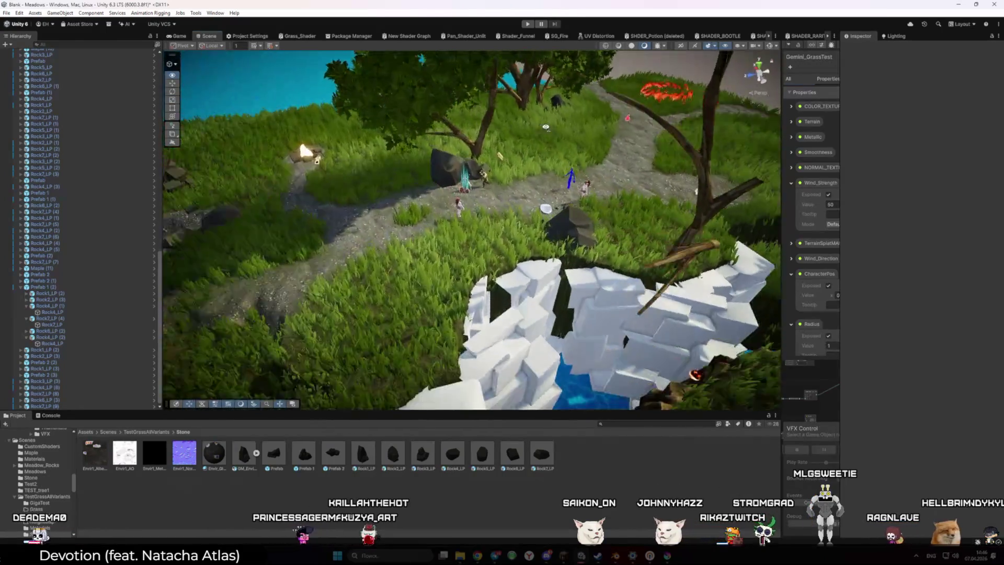
{"action": "key", "text": "w"}
{"action": "key", "text": "w"}
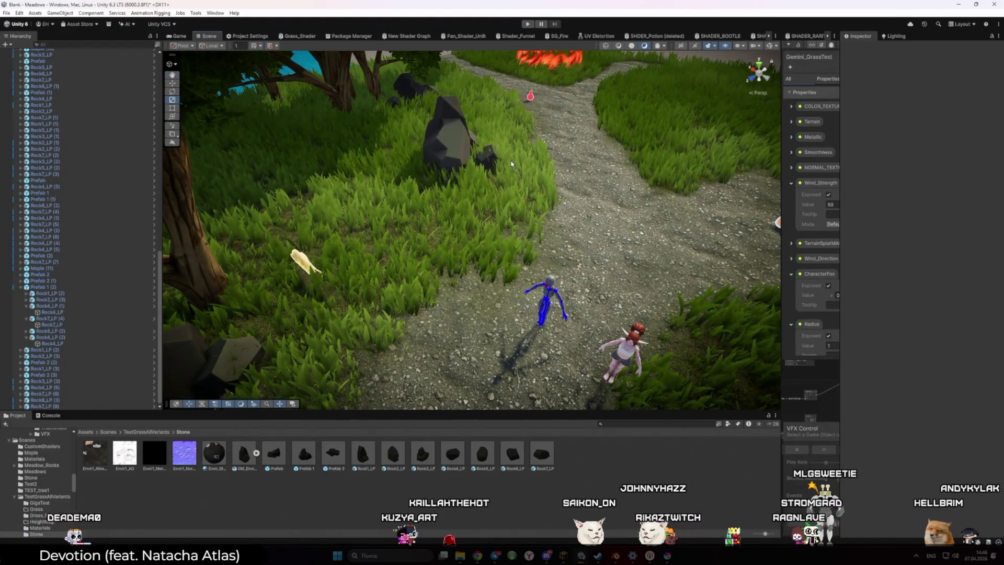
{"action": "left_click", "coordinate": [511, 163]}
{"action": "key", "text": "e"}
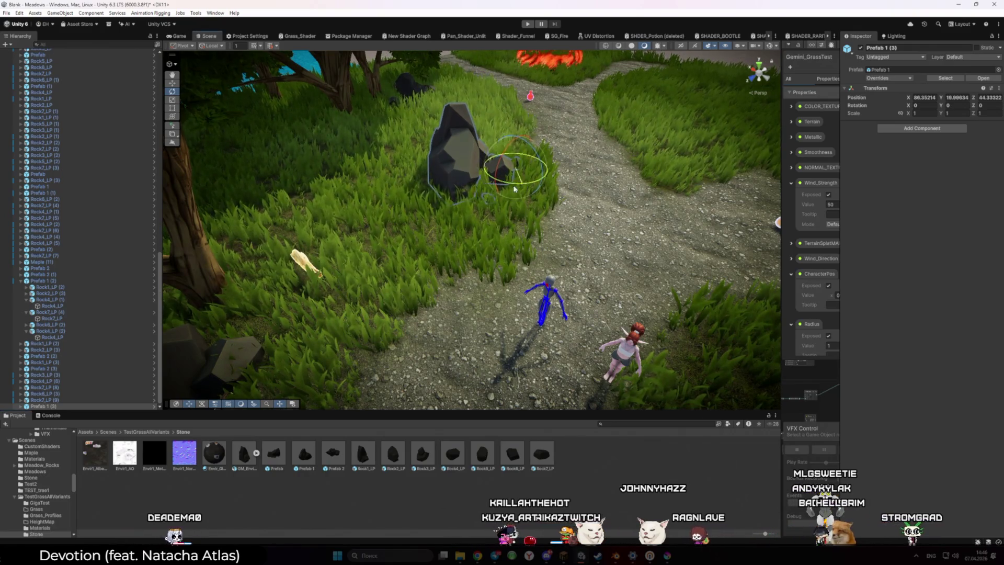
{"action": "left_click_drag", "start_coordinate": [515, 188], "coordinate": [514, 178]}
{"action": "key", "text": "w"}
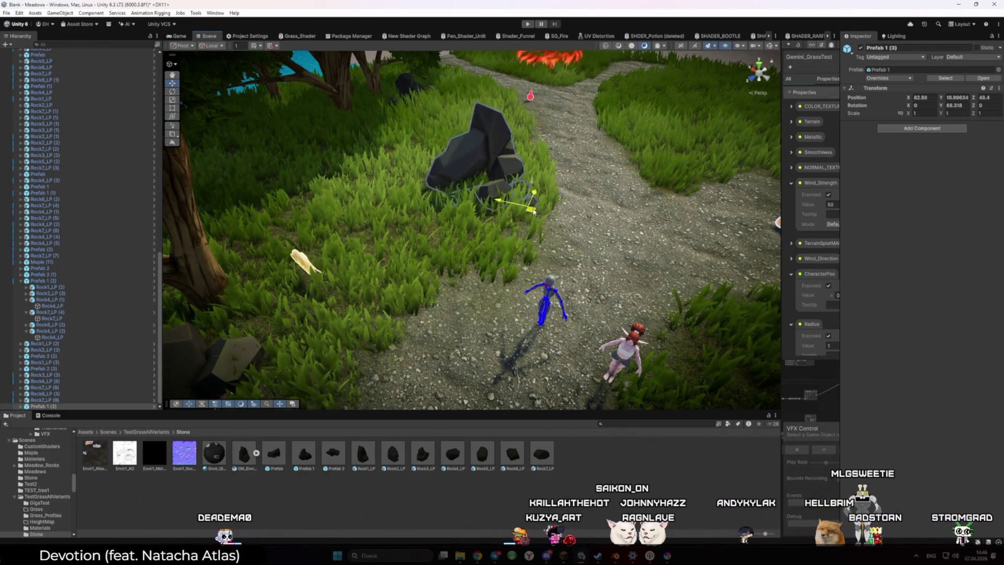
{"action": "left_click", "coordinate": [180, 37]}
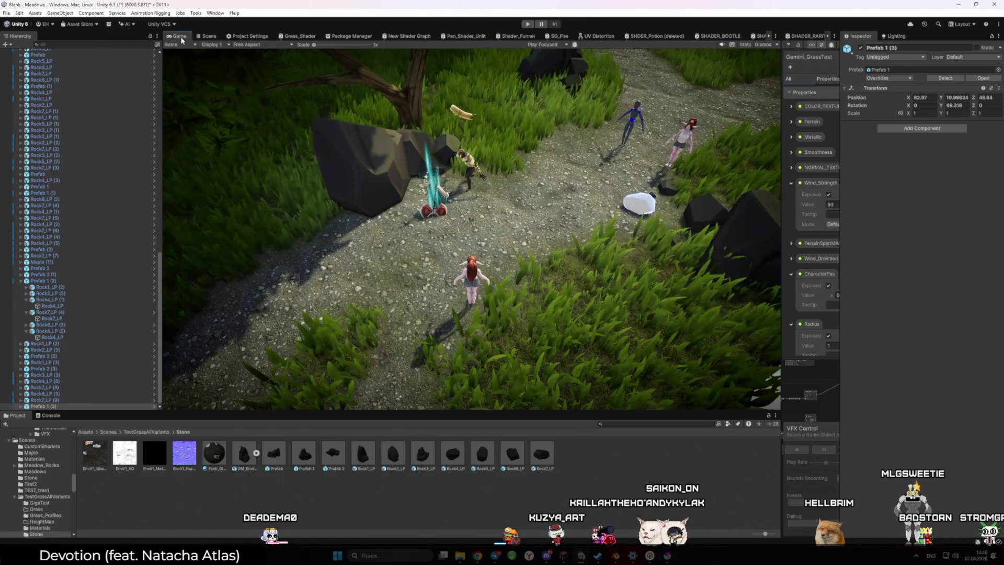
{"action": "left_click", "coordinate": [209, 37]}
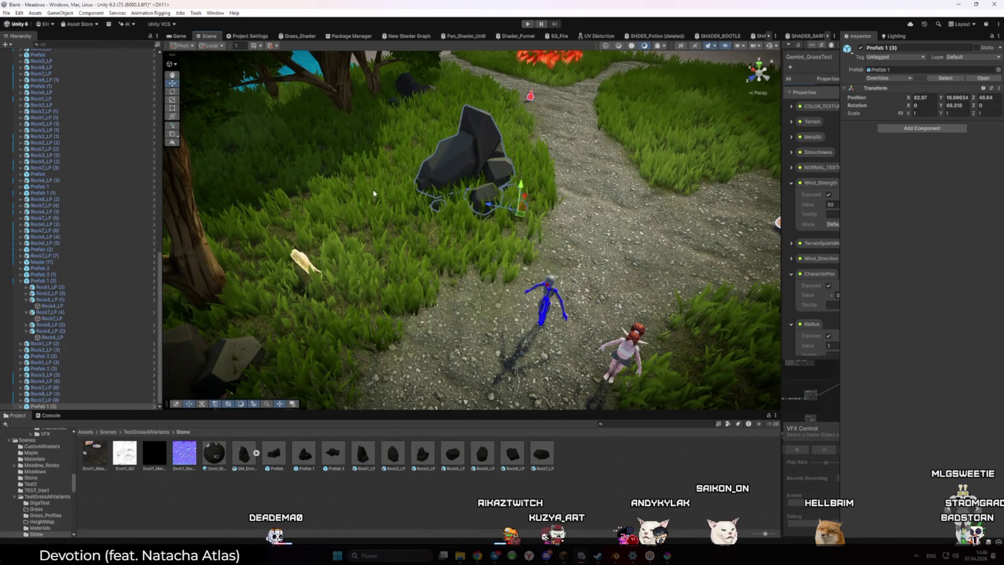
{"action": "left_click", "coordinate": [424, 218]}
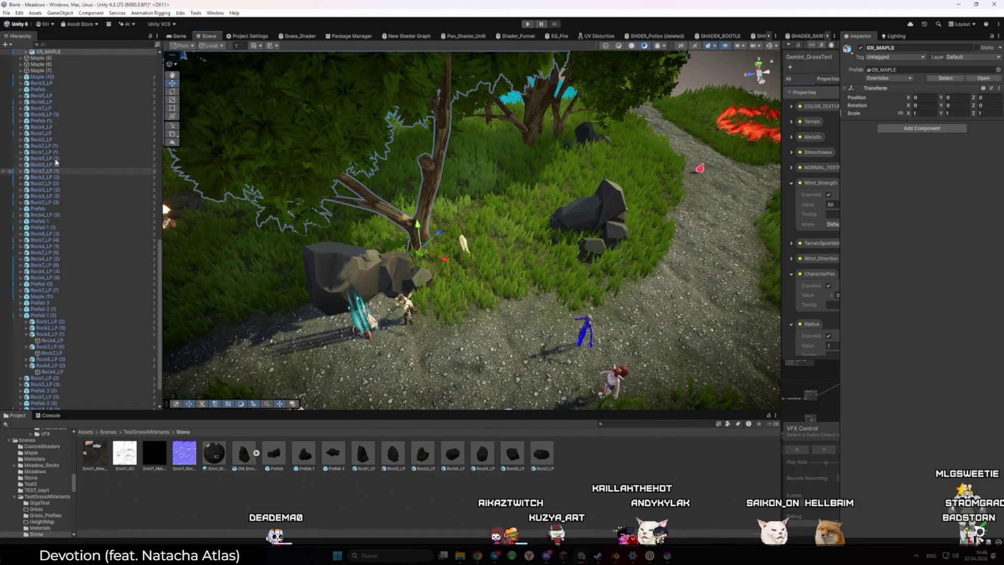
Locate the maple tree's source asset folder in the Project window.
{"action": "left_click", "coordinate": [57, 116]}
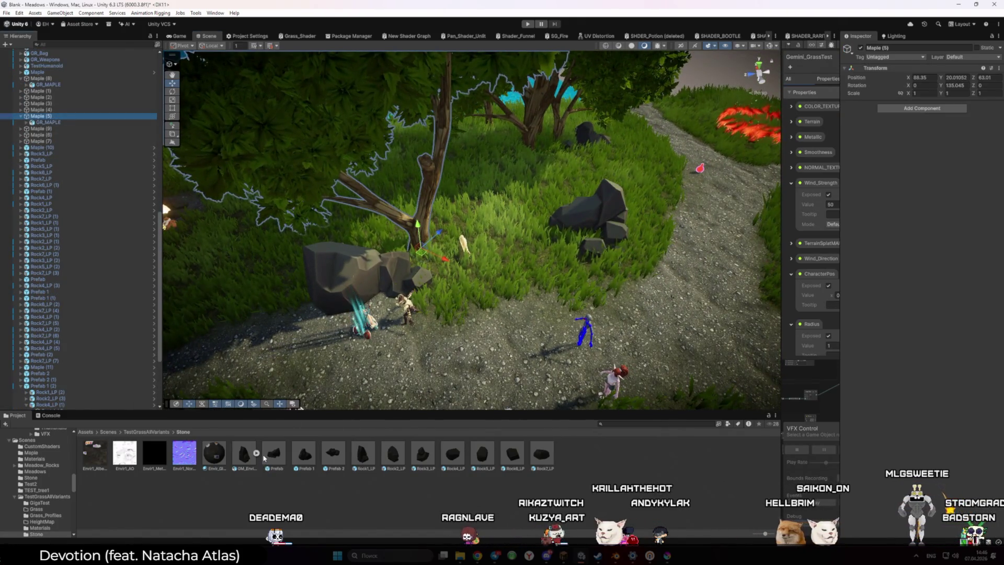
{"action": "left_click", "coordinate": [141, 432]}
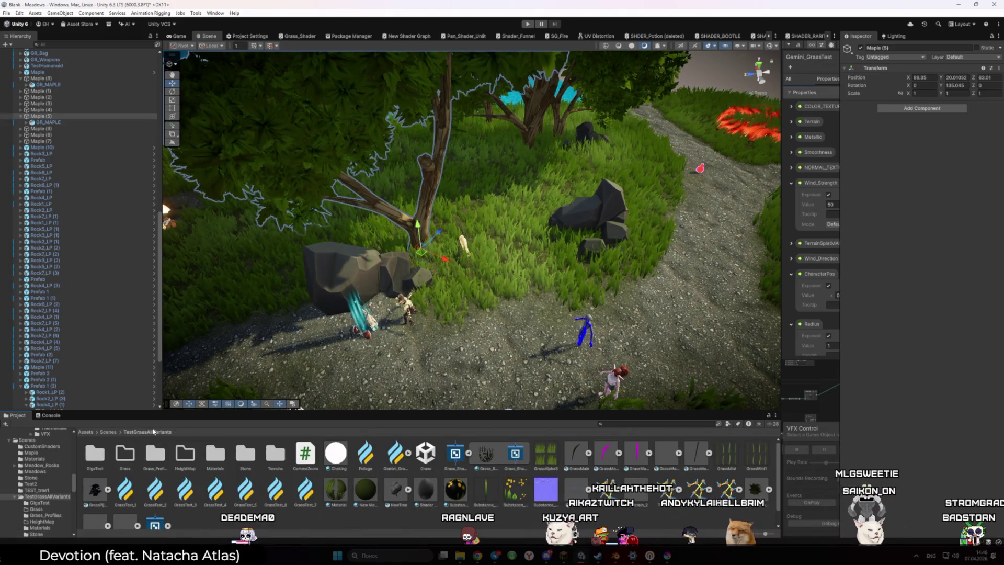
{"action": "left_click", "coordinate": [429, 183]}
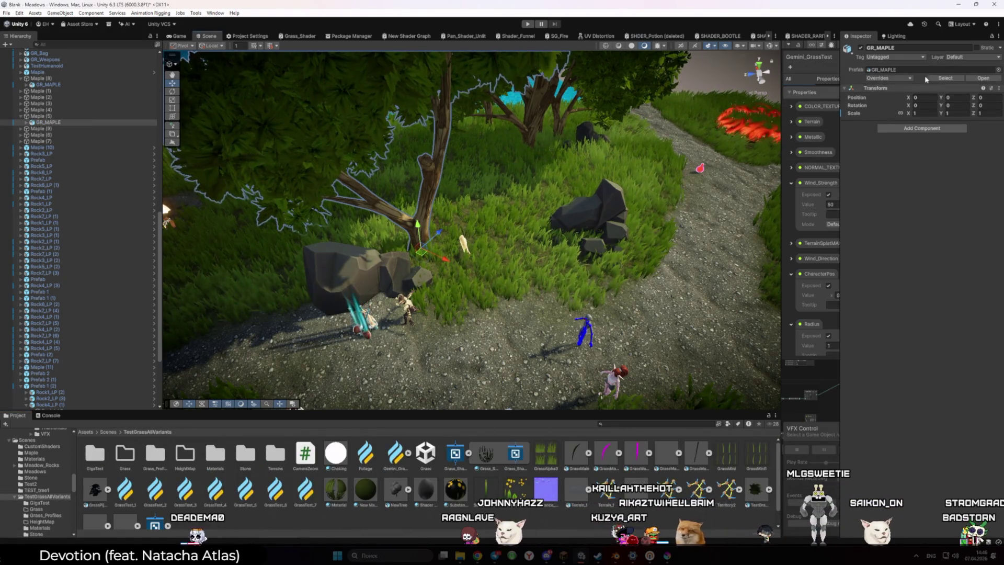
{"action": "left_click", "coordinate": [912, 70]}
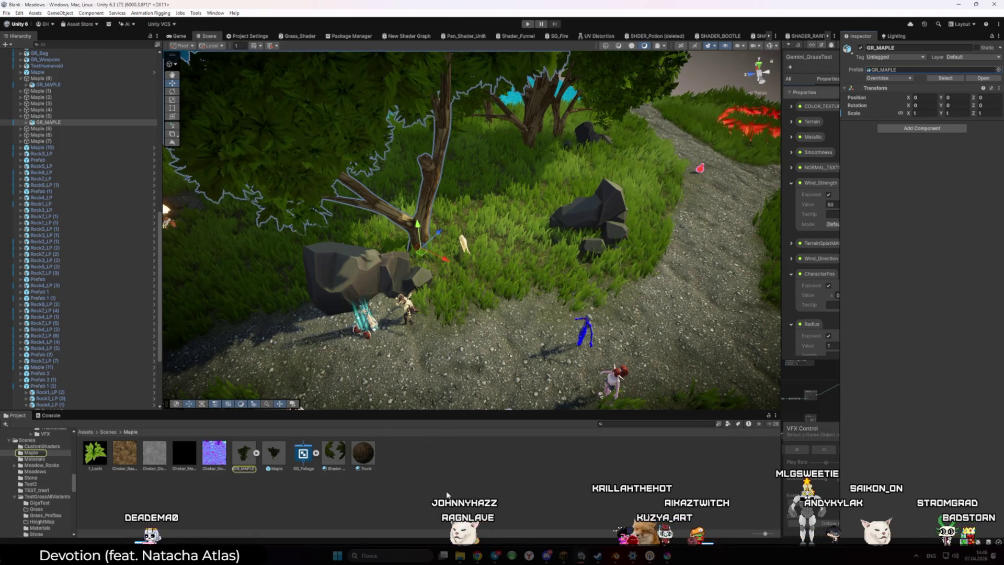
{"action": "left_click", "coordinate": [447, 494]}
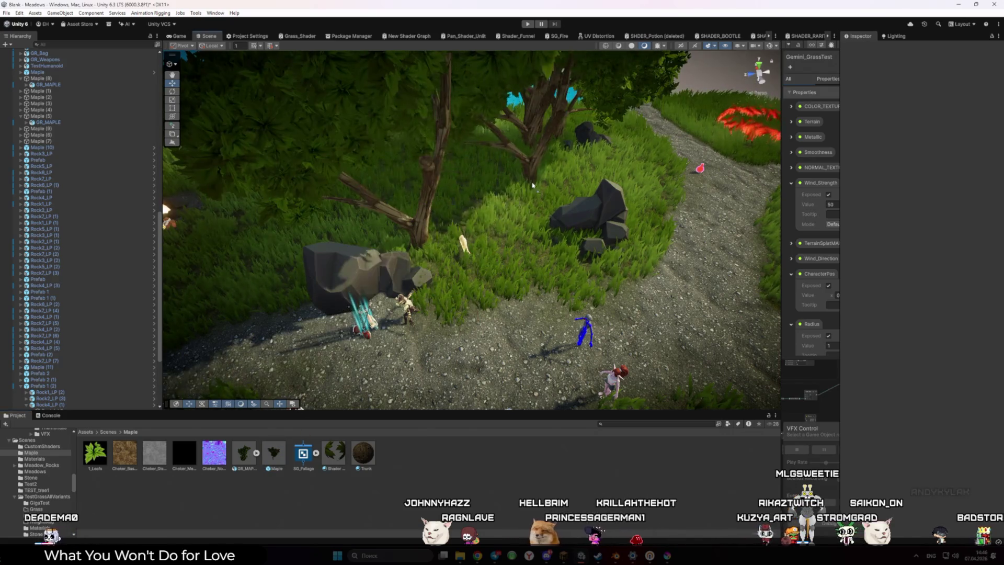
Turn Maple (12), enlarge it to about 1.49 scale, and move it toward the rock cluster.
{"action": "left_click", "coordinate": [502, 229]}
{"action": "key", "text": "e"}
{"action": "left_click_drag", "start_coordinate": [501, 248], "coordinate": [460, 285]}
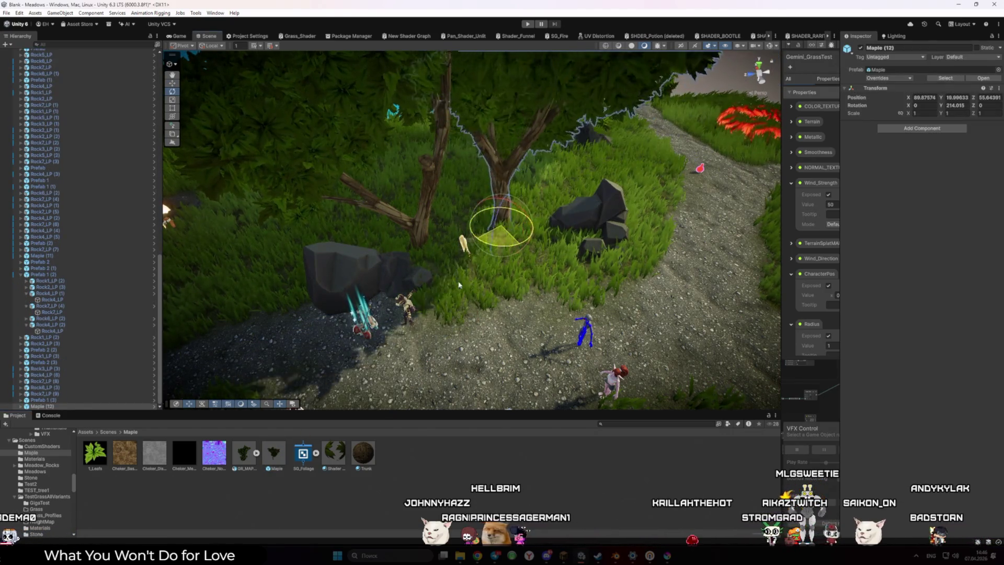
{"action": "left_click", "coordinate": [512, 139]}
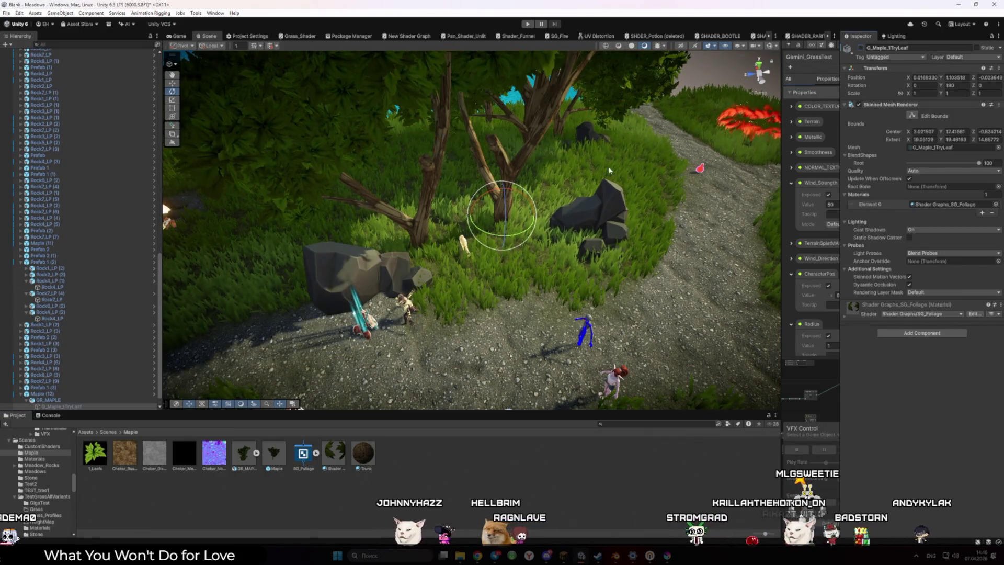
{"action": "left_click", "coordinate": [501, 230]}
{"action": "key", "text": "w"}
{"action": "key", "text": "t"}
{"action": "mouse_move", "coordinate": [501, 250]}
{"action": "left_mouse_down"}
{"action": "mouse_move", "coordinate": [547, 207]}
{"action": "mouse_move", "coordinate": [576, 202]}
{"action": "left_mouse_up"}
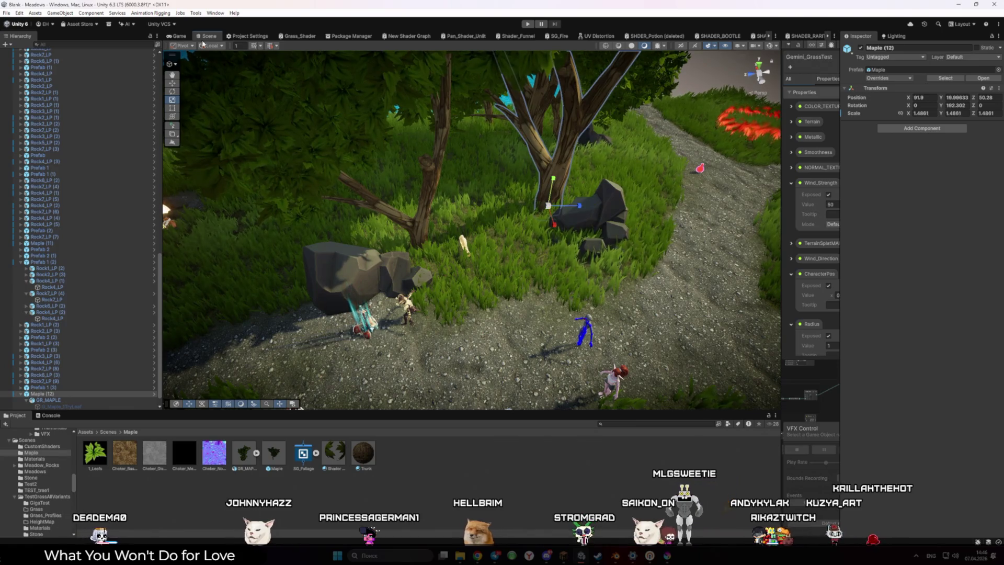
{"action": "left_click", "coordinate": [178, 35]}
{"action": "left_click", "coordinate": [209, 36]}
{"action": "mouse_move", "coordinate": [547, 208]}
{"action": "left_mouse_down"}
{"action": "mouse_move", "coordinate": [442, 223]}
{"action": "mouse_move", "coordinate": [430, 214]}
{"action": "mouse_move", "coordinate": [545, 210]}
{"action": "mouse_move", "coordinate": [419, 212]}
{"action": "mouse_move", "coordinate": [493, 203]}
{"action": "mouse_move", "coordinate": [430, 131]}
{"action": "left_mouse_up"}
Undo the last tree move, nudge Maple (12) beside the rock at Y rotation 304.8, and view the Game camera.
{"action": "key", "text": "ctrl+z"}
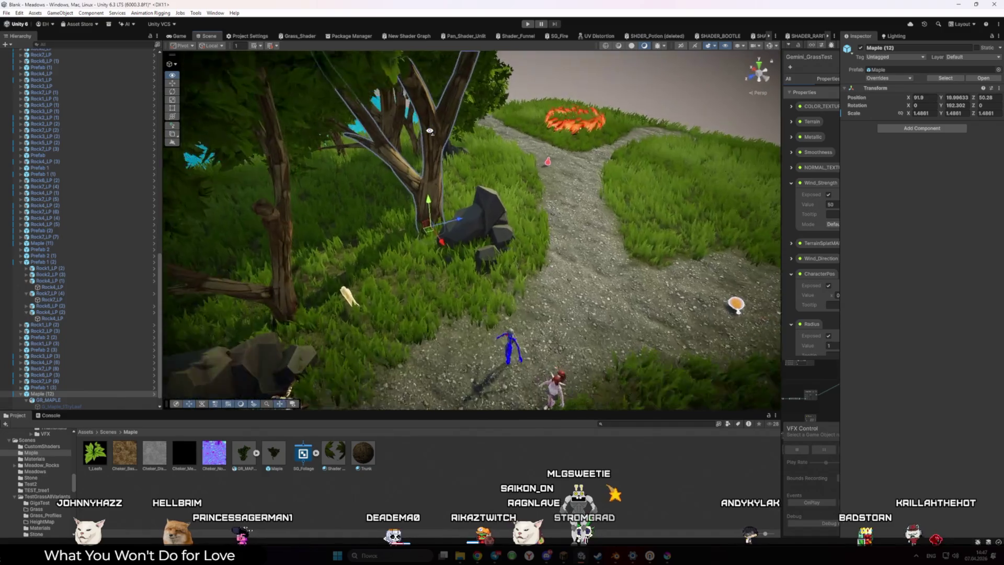
{"action": "scroll", "coordinate": [430, 131], "scroll_direction": "up", "scroll_amount": 10}
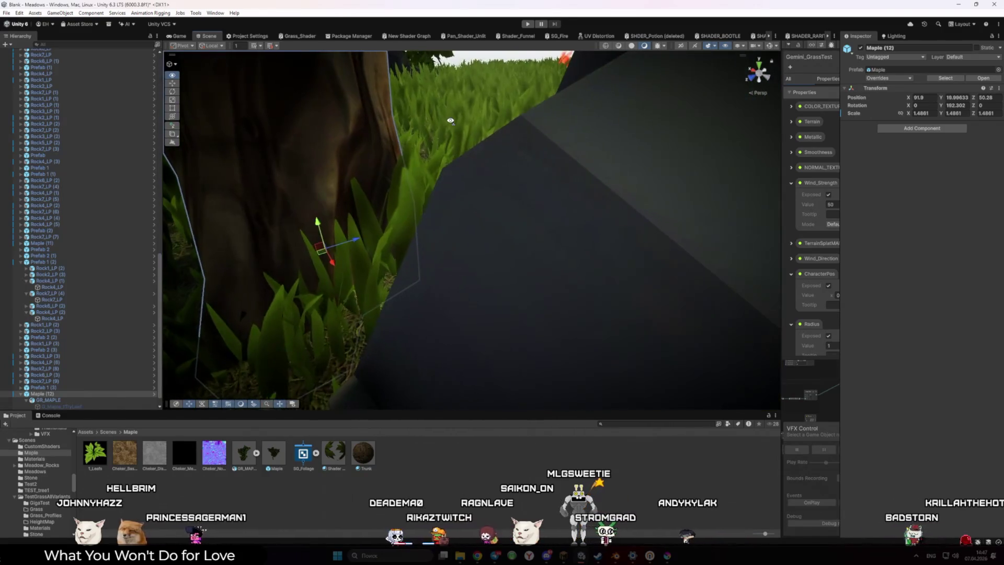
{"action": "left_click_drag", "start_coordinate": [321, 244], "coordinate": [331, 235]}
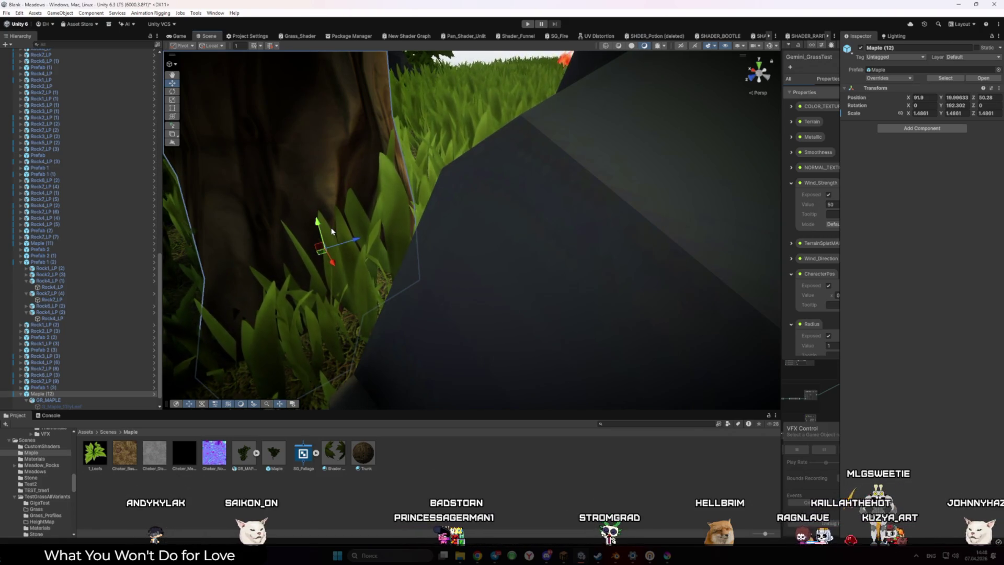
{"action": "scroll", "coordinate": [340, 231], "scroll_direction": "down", "scroll_amount": 10}
{"action": "scroll", "coordinate": [352, 230], "scroll_direction": "down", "scroll_amount": 5}
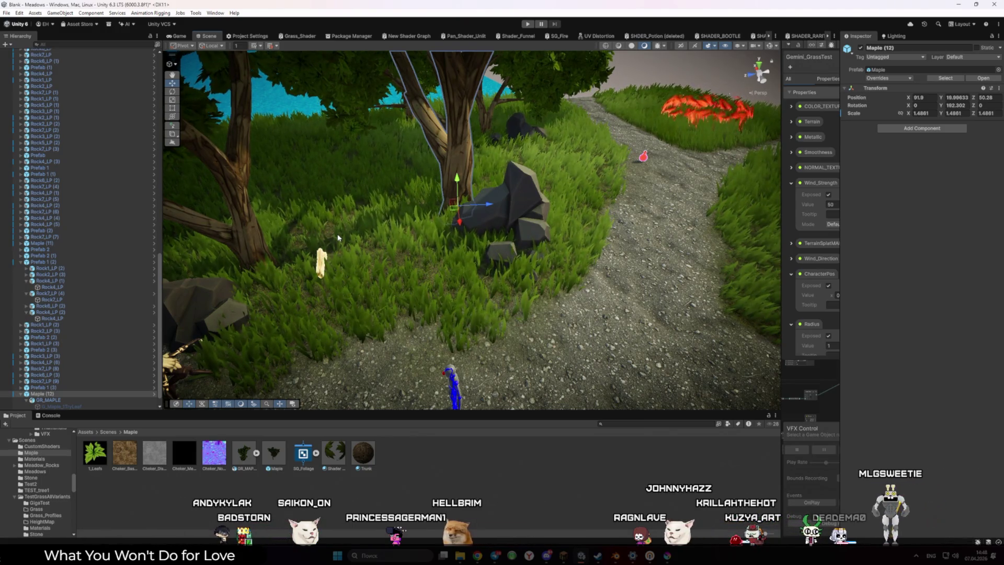
{"action": "key", "text": "ctrl+z"}
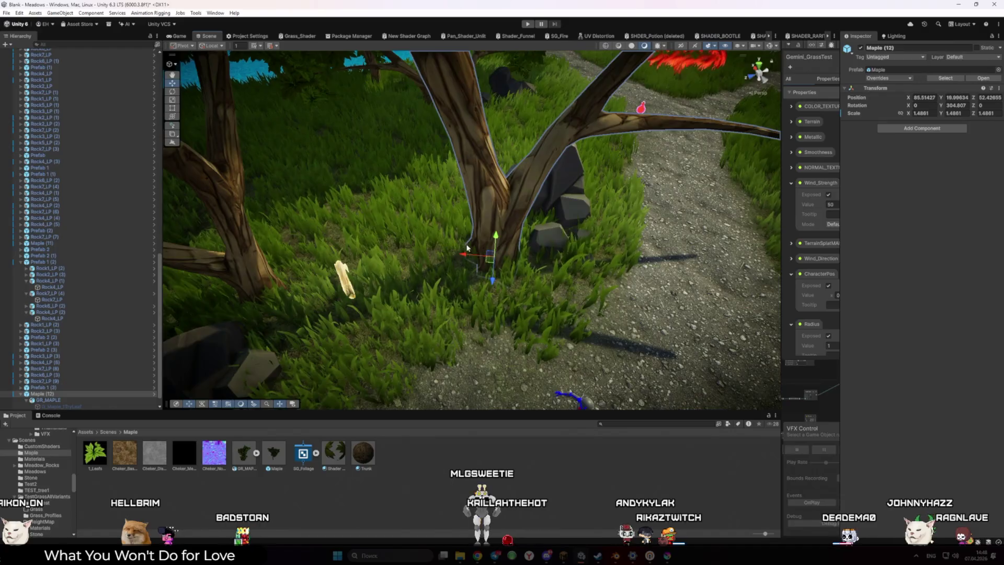
{"action": "left_click", "coordinate": [180, 36]}
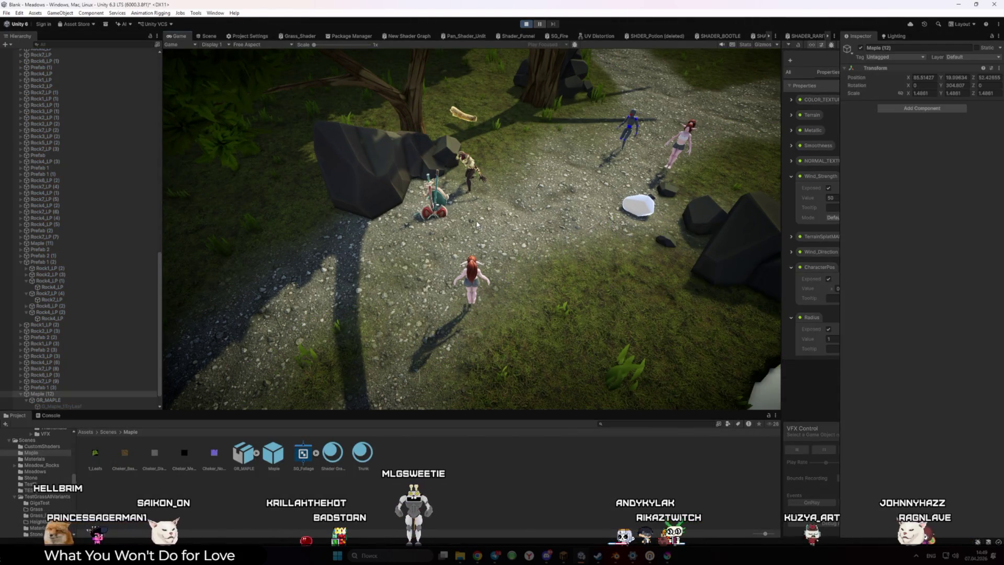
Walk the character up the gravel path toward the fire patch, then stop Play mode.
{"action": "key", "text": "w"}
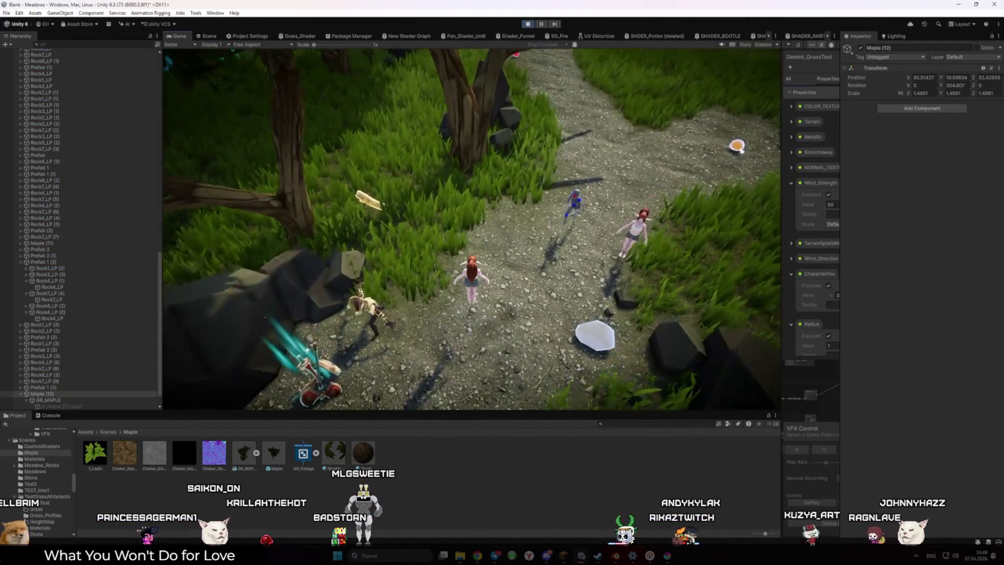
{"action": "key", "text": "w"}
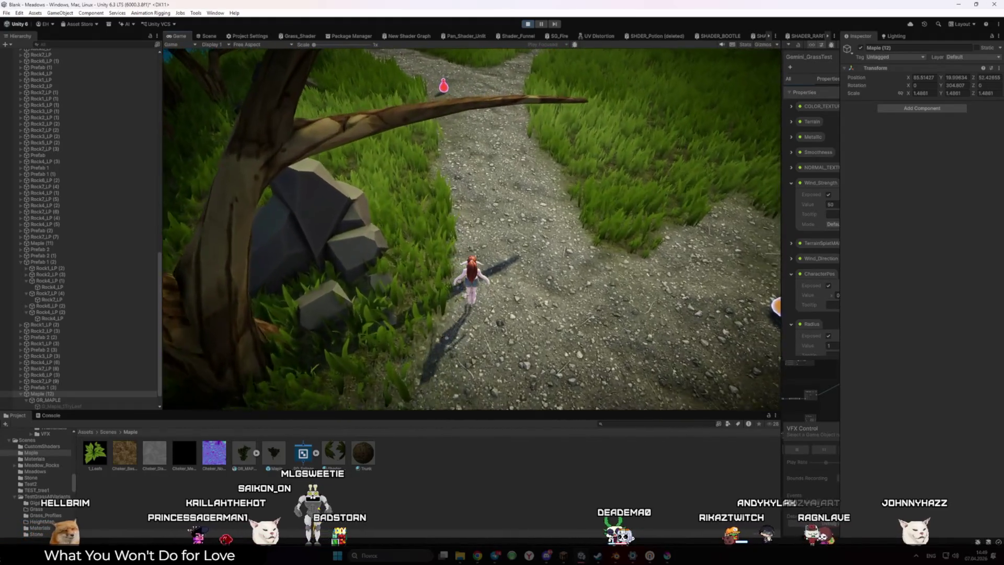
{"action": "key", "text": "w"}
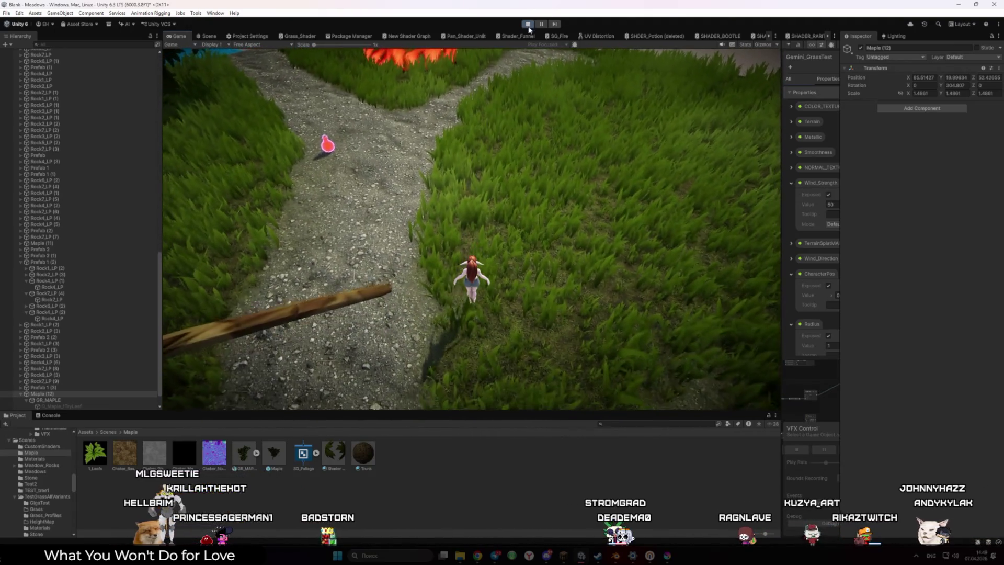
{"action": "left_click", "coordinate": [528, 24]}
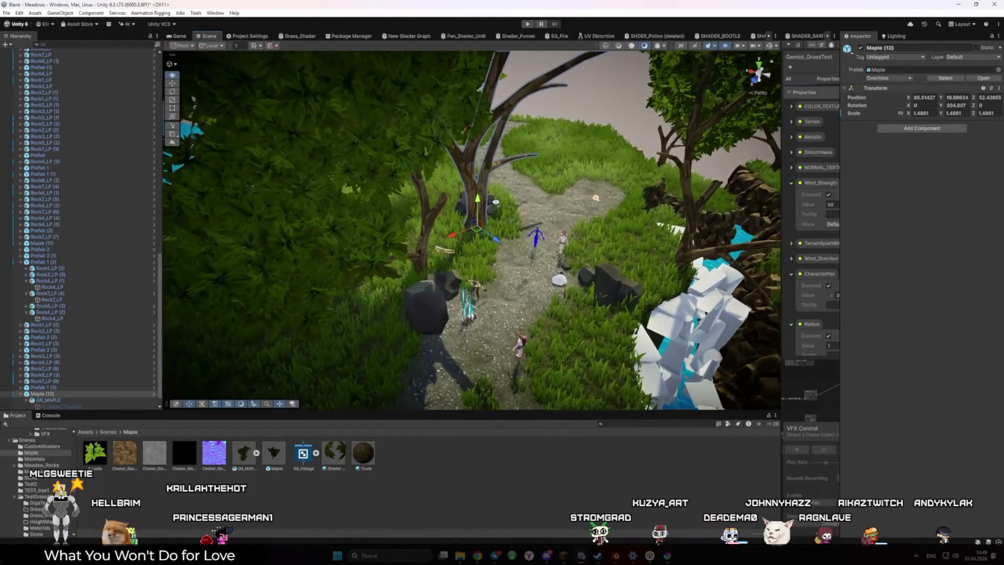
Drop a Rock7_LP from the Stone folder beside the winding gravel path and nudge it onto the path's edge.
{"action": "mouse_move", "coordinate": [433, 199]}
{"action": "left_mouse_down"}
{"action": "mouse_move", "coordinate": [323, 206]}
{"action": "mouse_move", "coordinate": [308, 239]}
{"action": "left_mouse_up"}
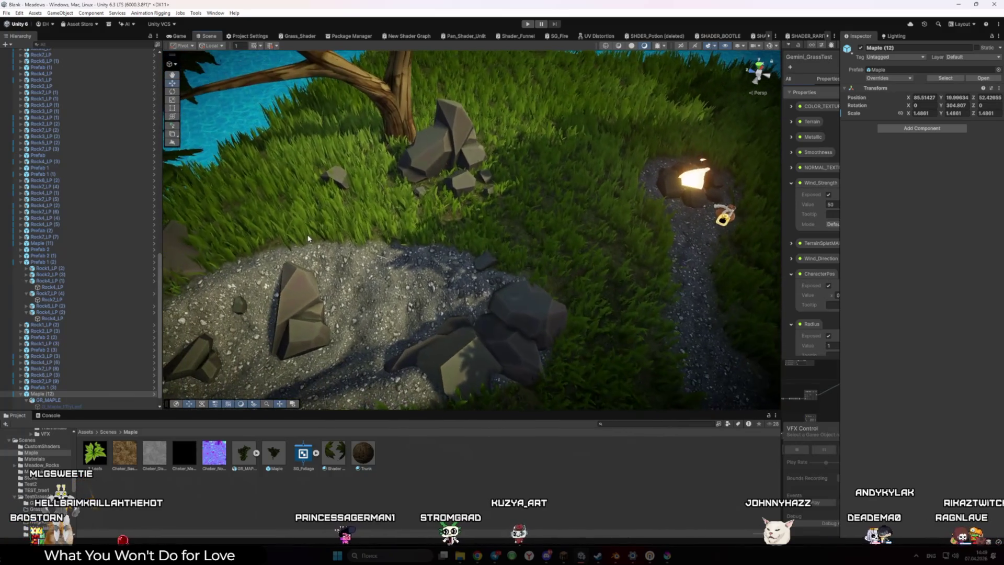
{"action": "left_click", "coordinate": [463, 149]}
{"action": "left_click", "coordinate": [887, 70]}
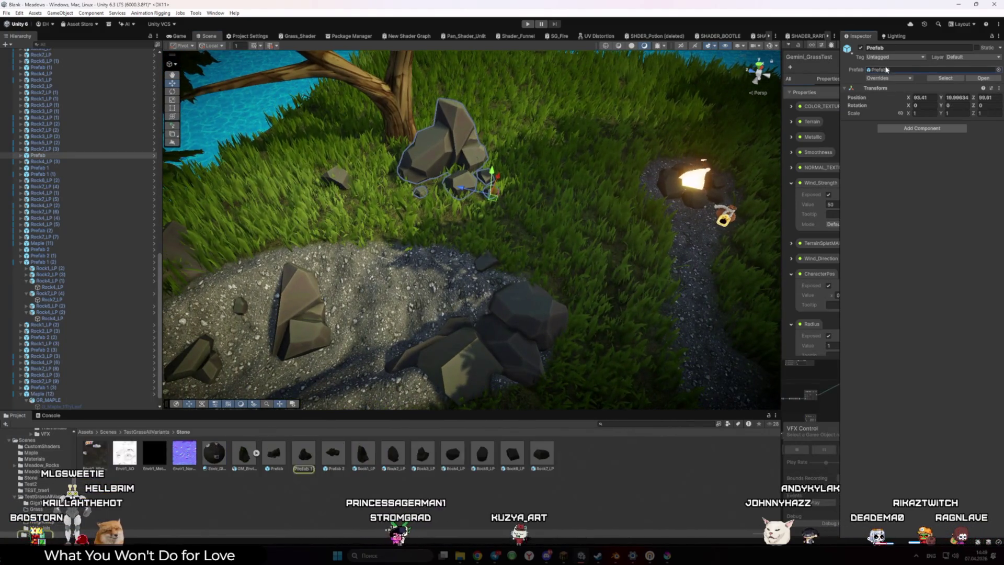
{"action": "left_click_drag", "start_coordinate": [541, 453], "coordinate": [548, 406]}
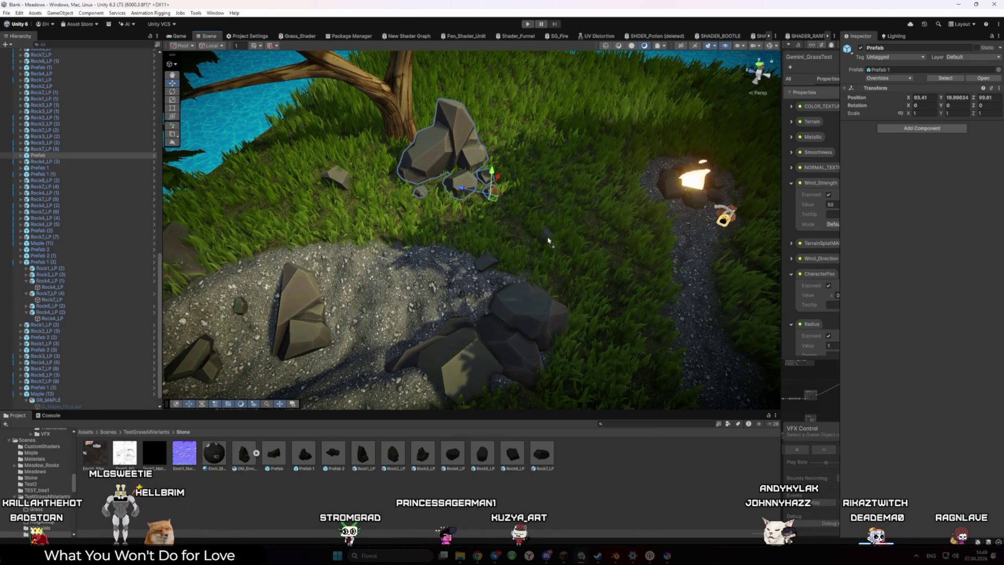
{"action": "mouse_move", "coordinate": [537, 241]}
{"action": "left_mouse_down"}
{"action": "mouse_move", "coordinate": [622, 276]}
{"action": "mouse_move", "coordinate": [620, 262]}
{"action": "mouse_move", "coordinate": [643, 269]}
{"action": "mouse_move", "coordinate": [491, 264]}
{"action": "left_mouse_up"}
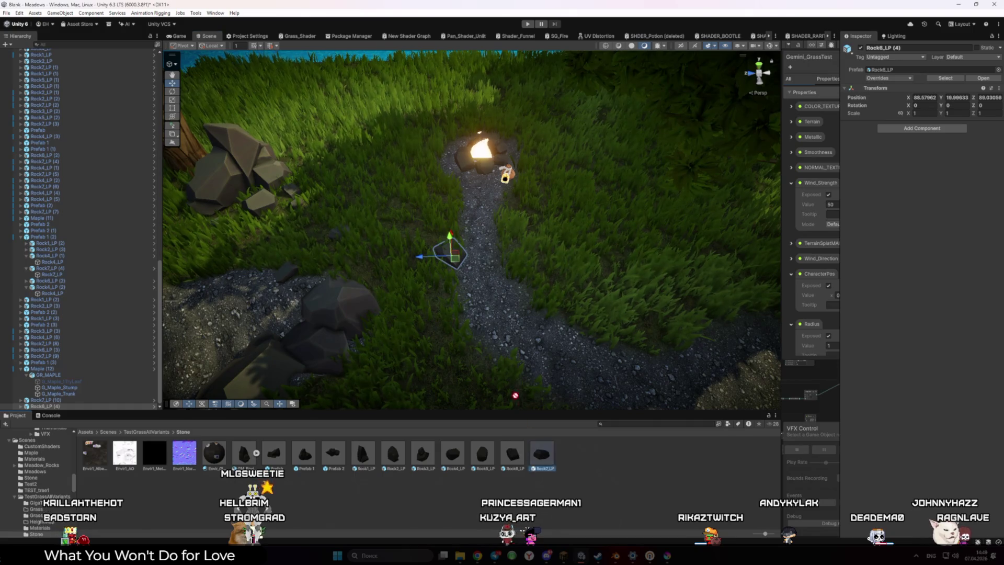
{"action": "left_click", "coordinate": [453, 285]}
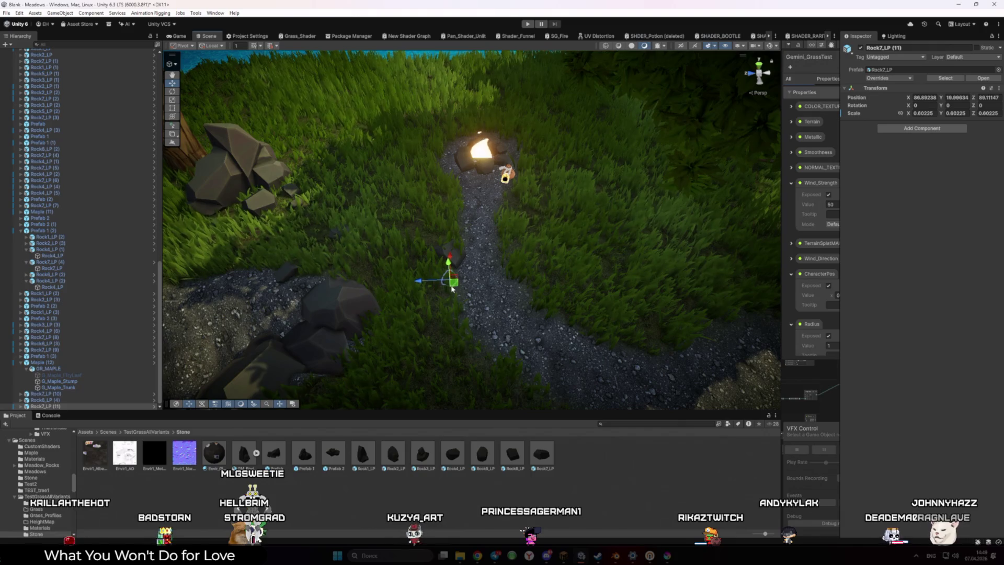
{"action": "left_click_drag", "start_coordinate": [451, 285], "coordinate": [468, 286]}
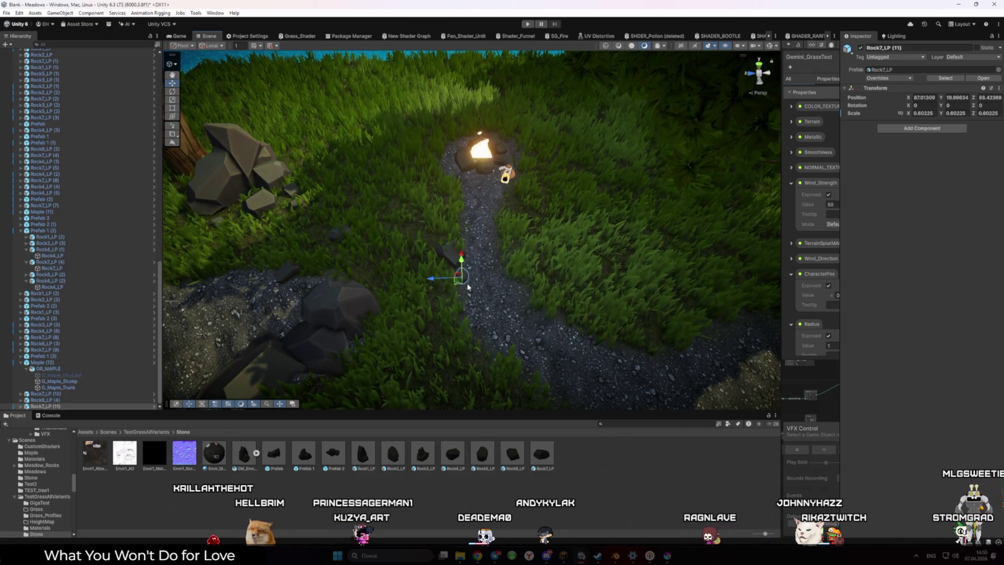
{"action": "mouse_move", "coordinate": [459, 283]}
{"action": "left_mouse_down"}
{"action": "mouse_move", "coordinate": [505, 285]}
{"action": "mouse_move", "coordinate": [527, 345]}
{"action": "left_mouse_up"}
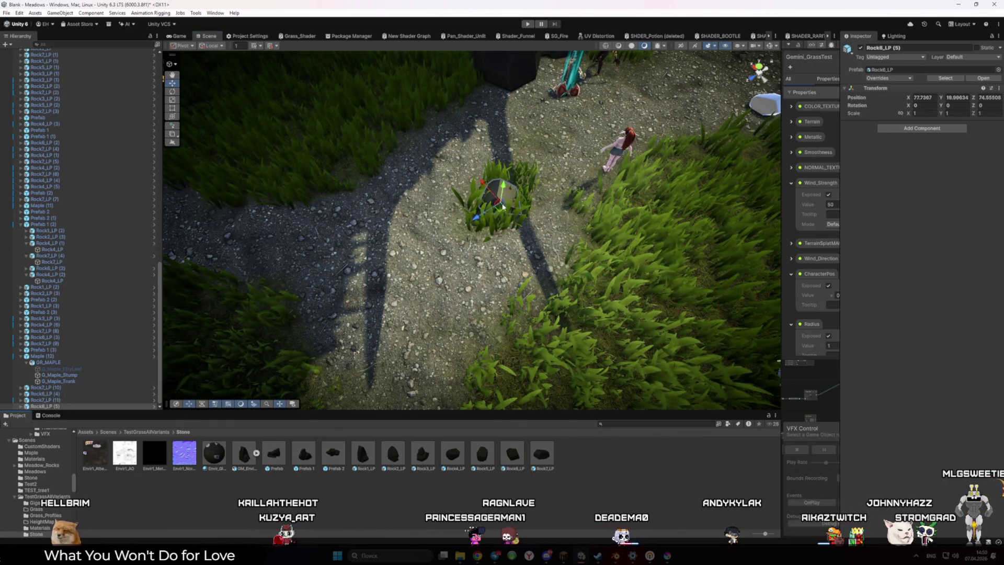
Scale down the rock sitting in the grass tuft on the gravel path.
{"action": "left_click", "coordinate": [489, 203]}
{"action": "key", "text": "r"}
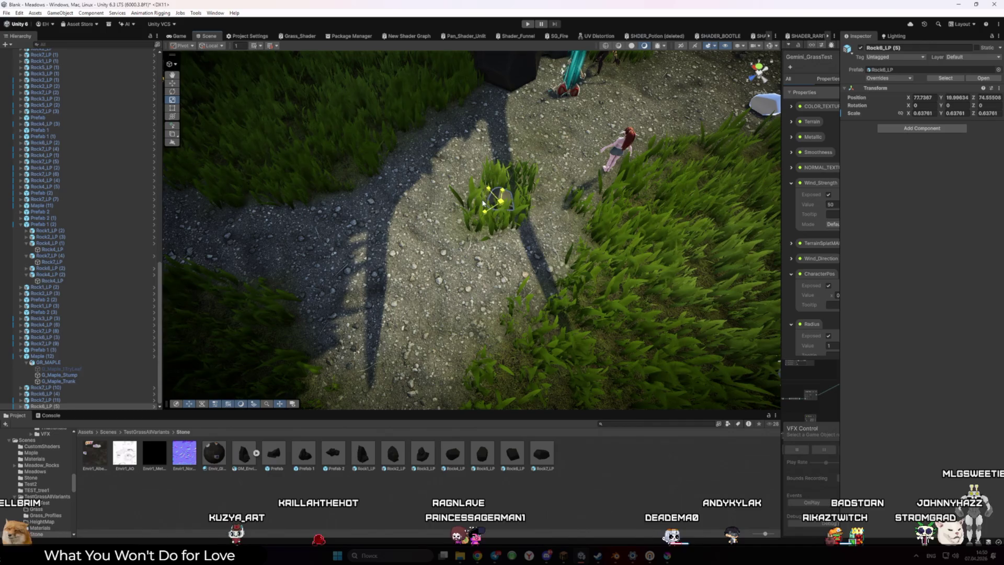
{"action": "left_click", "coordinate": [533, 223]}
{"action": "left_click_drag", "start_coordinate": [533, 223], "coordinate": [461, 354]}
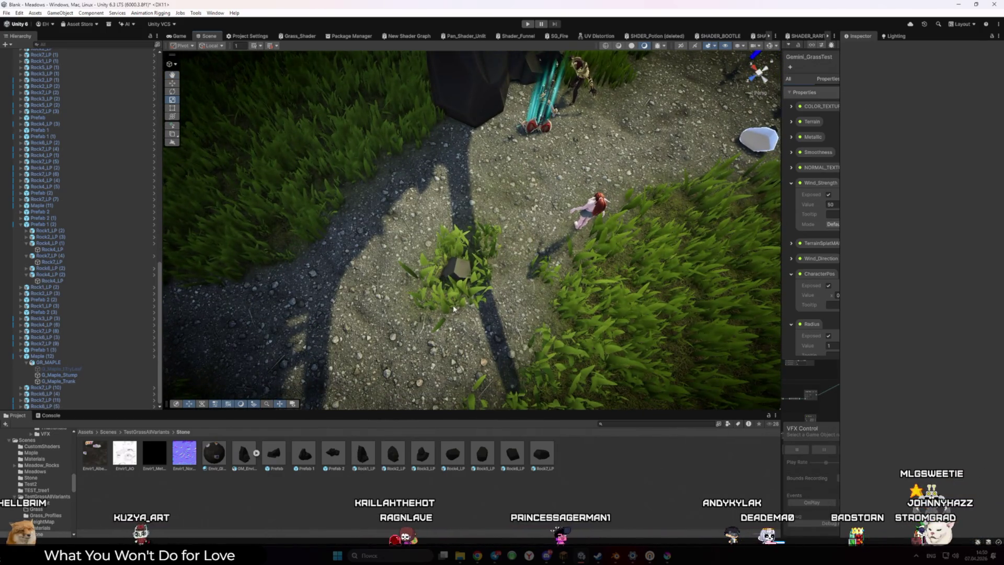
Add a Rock7_LP into the tuft, scaled to about 0.39, and move it into place.
{"action": "mouse_move", "coordinate": [541, 453]}
{"action": "left_mouse_down"}
{"action": "mouse_move", "coordinate": [518, 300]}
{"action": "mouse_move", "coordinate": [506, 275]}
{"action": "mouse_move", "coordinate": [475, 272]}
{"action": "mouse_move", "coordinate": [497, 273]}
{"action": "left_mouse_up"}
{"action": "key", "text": "r"}
{"action": "key", "text": "e"}
{"action": "key", "text": "w"}
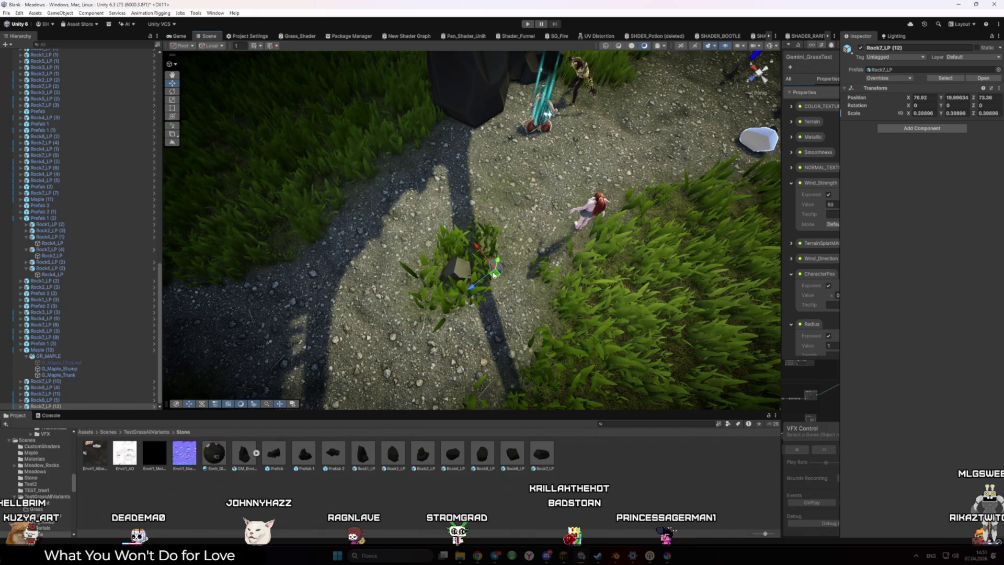
{"action": "left_click_drag", "start_coordinate": [488, 281], "coordinate": [248, 39]}
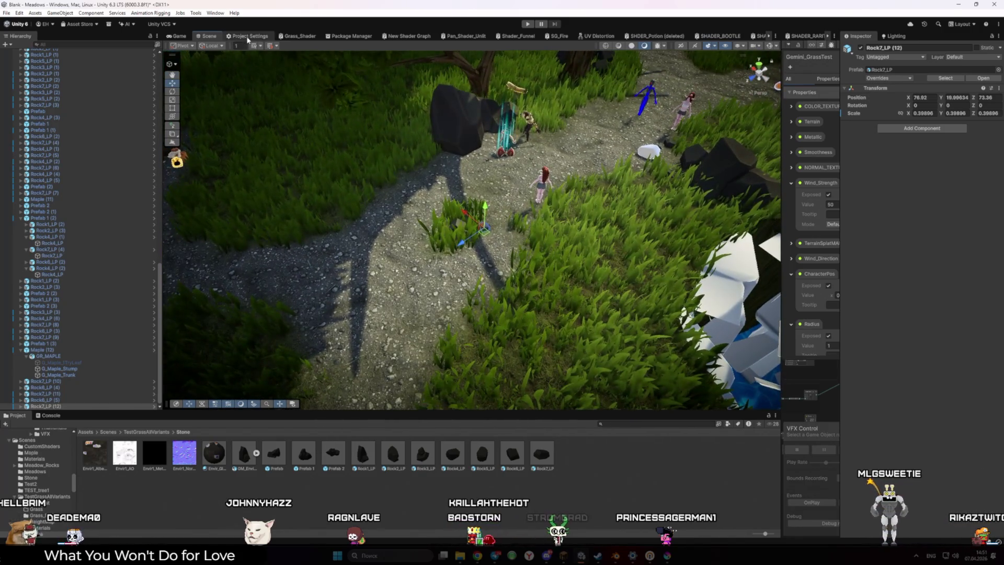
{"action": "left_click", "coordinate": [249, 36]}
{"action": "left_click", "coordinate": [177, 35]}
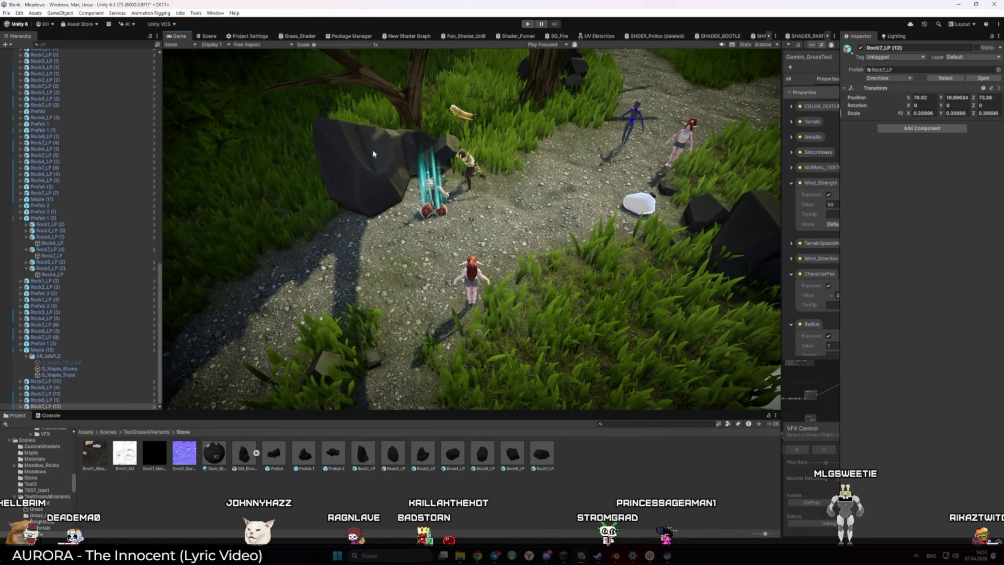
{"action": "left_click", "coordinate": [207, 36]}
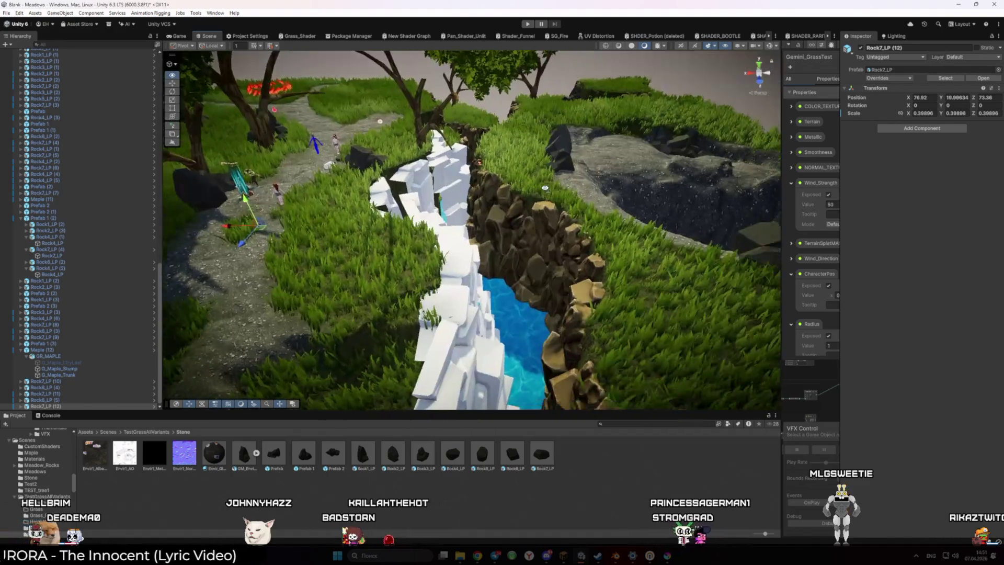
{"action": "left_click_drag", "start_coordinate": [545, 188], "coordinate": [680, 209]}
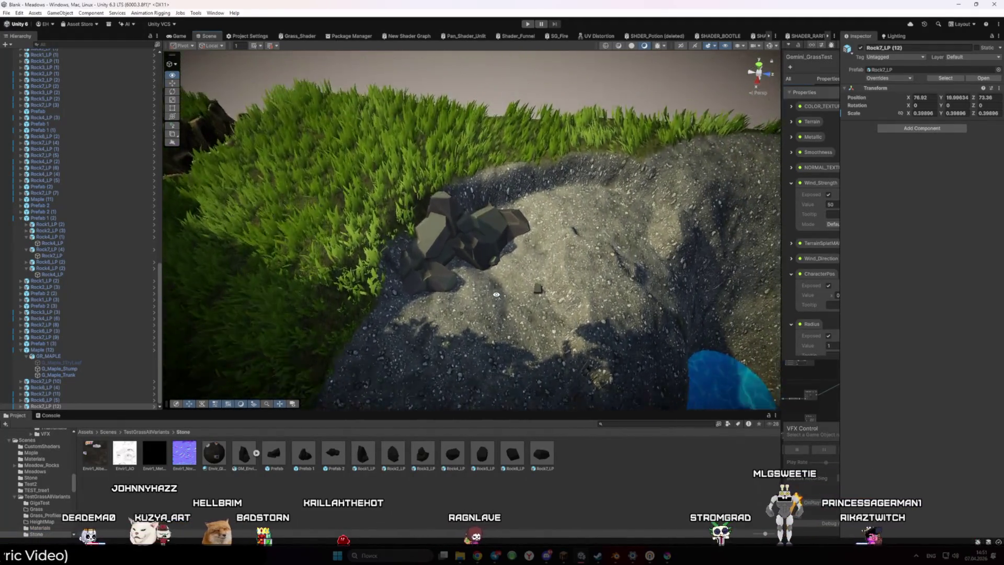
Place a Prefab 2 (4) cluster below the crater pile; test-rotate one inner rock, then undo it.
{"action": "left_click", "coordinate": [487, 253]}
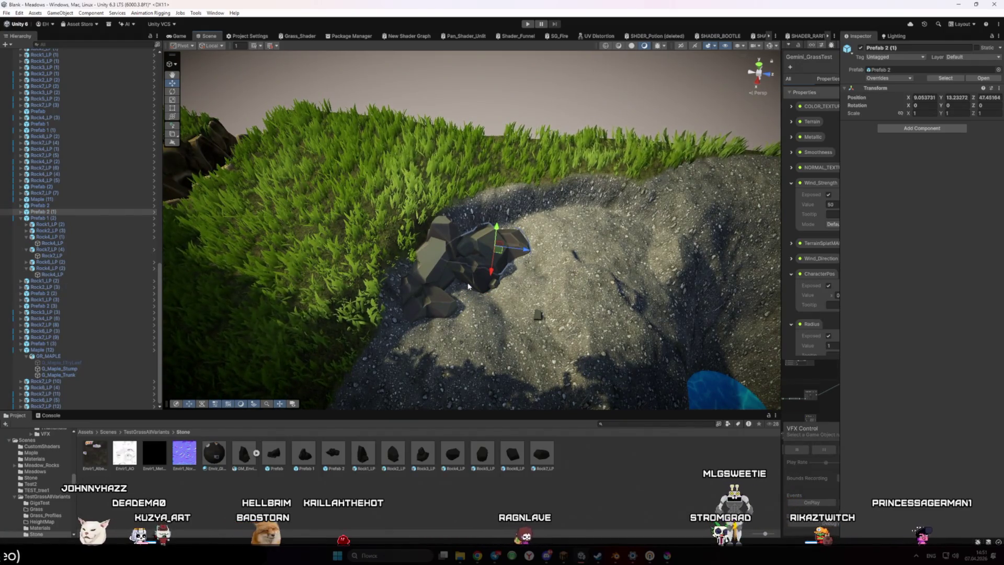
{"action": "left_click_drag", "start_coordinate": [444, 314], "coordinate": [426, 330]}
{"action": "mouse_move", "coordinate": [452, 454]}
{"action": "left_mouse_down"}
{"action": "mouse_move", "coordinate": [486, 332]}
{"action": "mouse_move", "coordinate": [439, 322]}
{"action": "left_mouse_up"}
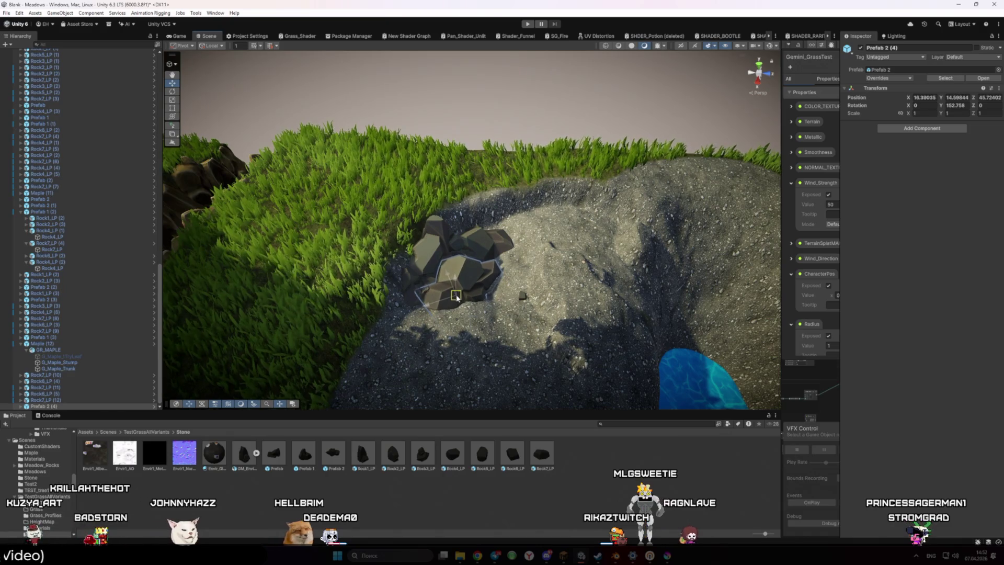
{"action": "mouse_move", "coordinate": [463, 309]}
{"action": "left_mouse_down"}
{"action": "mouse_move", "coordinate": [468, 320]}
{"action": "mouse_move", "coordinate": [466, 271]}
{"action": "mouse_move", "coordinate": [425, 216]}
{"action": "mouse_move", "coordinate": [470, 268]}
{"action": "left_mouse_up"}
{"action": "left_click", "coordinate": [470, 268]}
{"action": "left_click", "coordinate": [470, 267]}
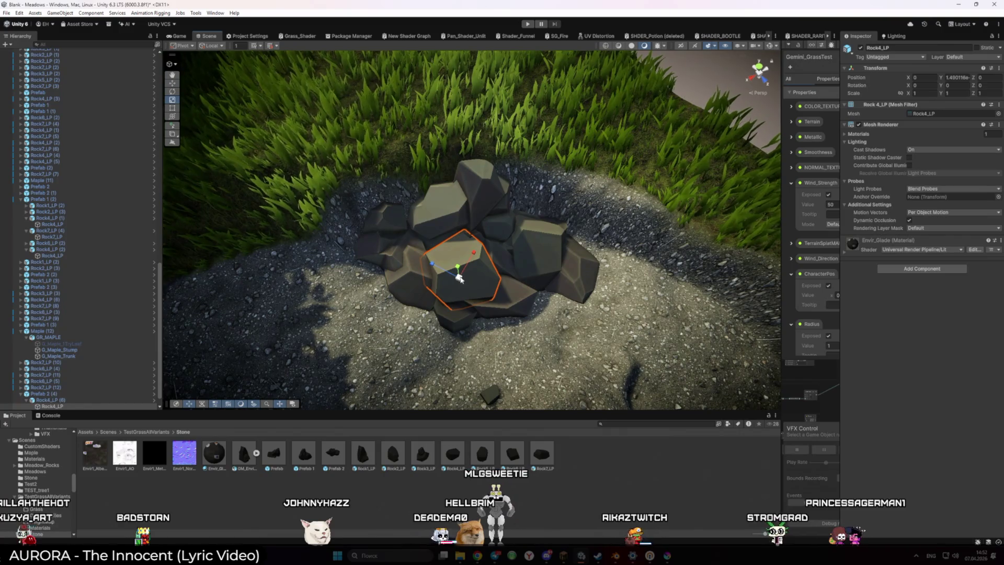
{"action": "key", "text": "e"}
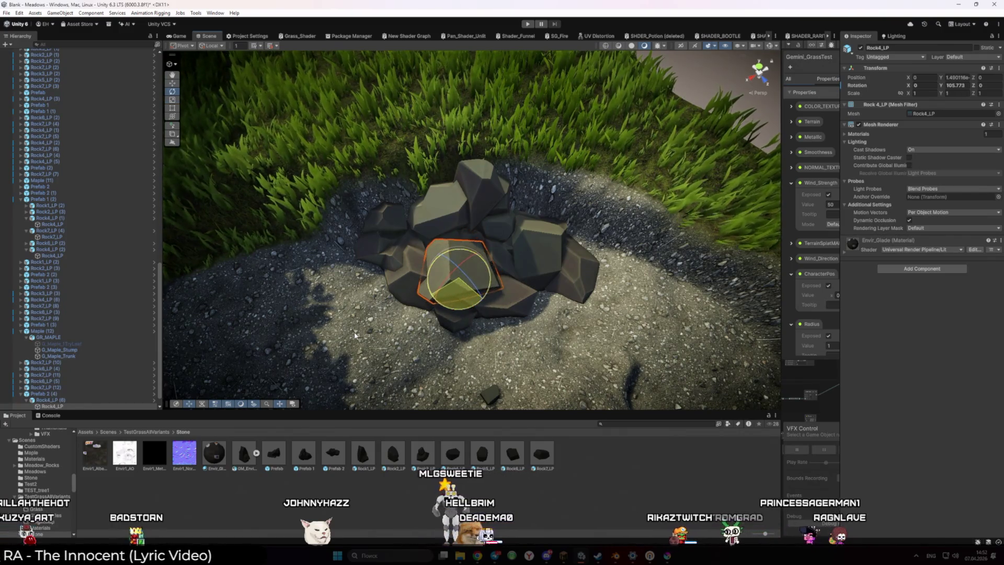
{"action": "mouse_move", "coordinate": [460, 313]}
{"action": "left_mouse_down"}
{"action": "mouse_move", "coordinate": [241, 286]}
{"action": "mouse_move", "coordinate": [455, 368]}
{"action": "left_mouse_up"}
{"action": "key", "text": "ctrl+z"}
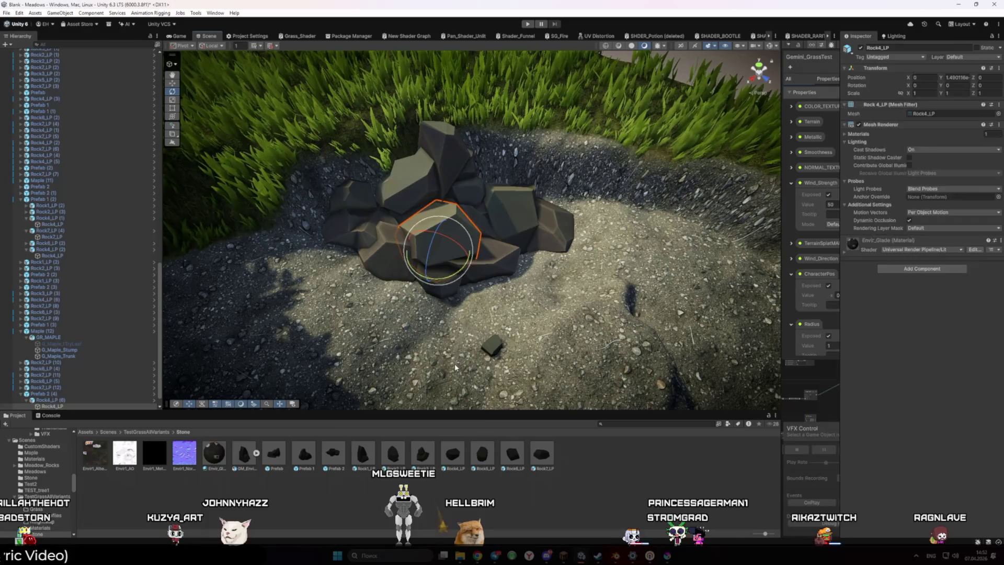
{"action": "key", "text": "ctrl+z"}
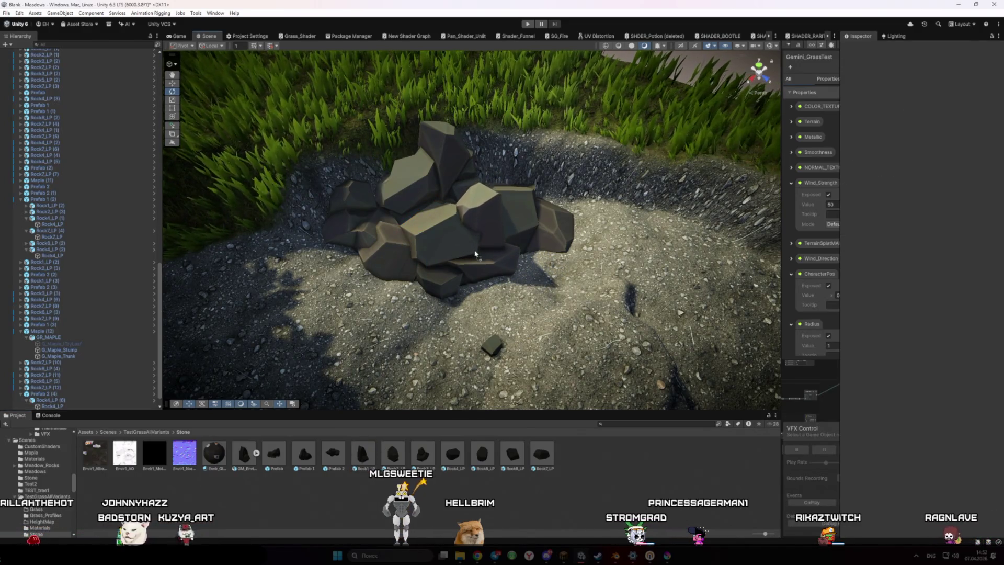
Lower Rock1_LP (4) at the top of the pile to about Y 11.73.
{"action": "left_click", "coordinate": [480, 213]}
{"action": "left_click_drag", "start_coordinate": [475, 234], "coordinate": [476, 245]}
{"action": "left_click", "coordinate": [619, 116]}
{"action": "left_click_drag", "start_coordinate": [620, 116], "coordinate": [600, 182]}
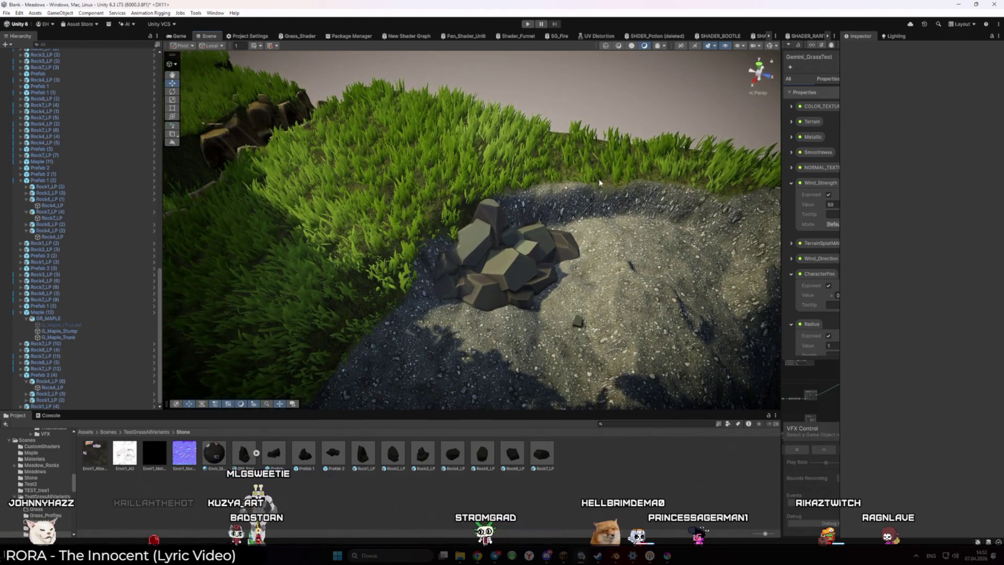
Select all the Prefab 2 rock clusters of the crater pile together.
{"action": "left_click", "coordinate": [546, 241]}
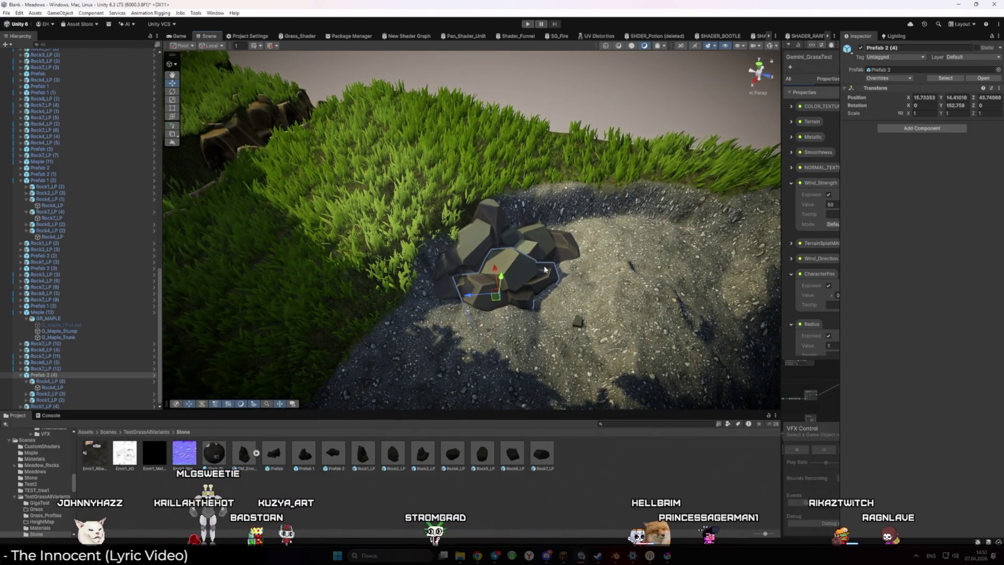
{"action": "left_click", "coordinate": [544, 238], "text": "ctrl"}
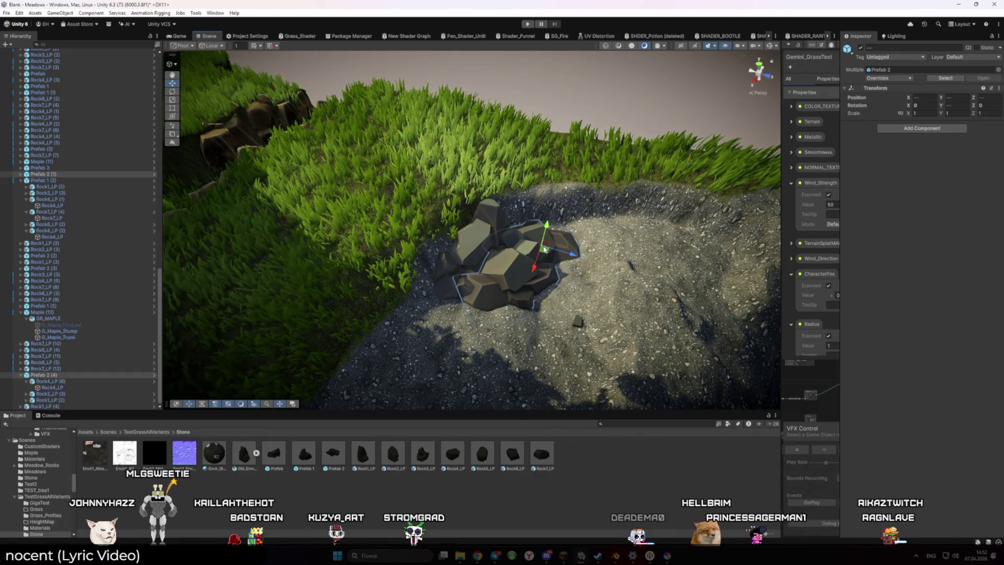
{"action": "left_click", "coordinate": [530, 256], "text": "ctrl"}
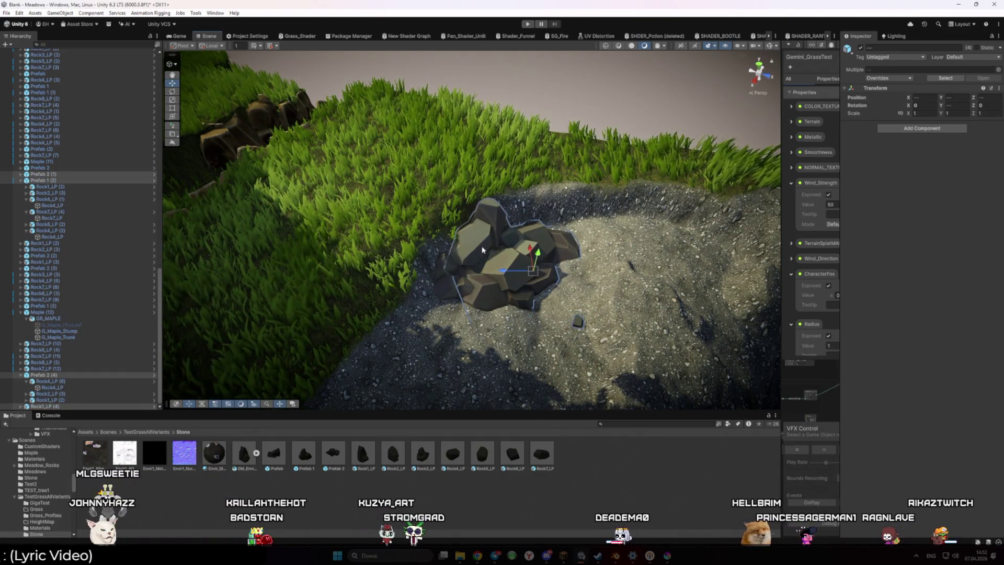
{"action": "left_click_drag", "start_coordinate": [412, 205], "coordinate": [601, 339]}
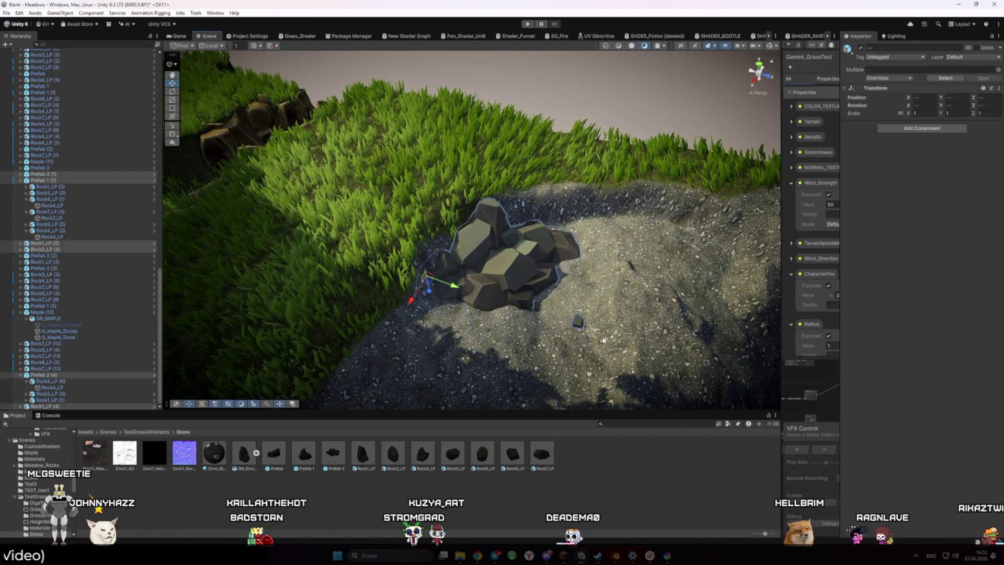
{"action": "left_click_drag", "start_coordinate": [509, 274], "coordinate": [526, 295]}
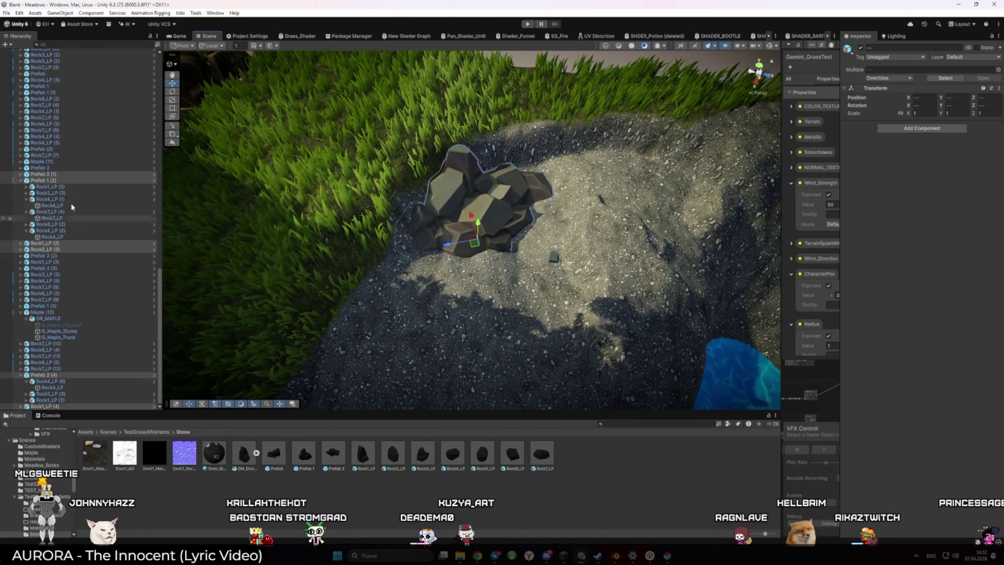
Group the selected rock clusters under a new empty parent and save it to the Stone folder as Prefab 3.
{"action": "right_click", "coordinate": [52, 176]}
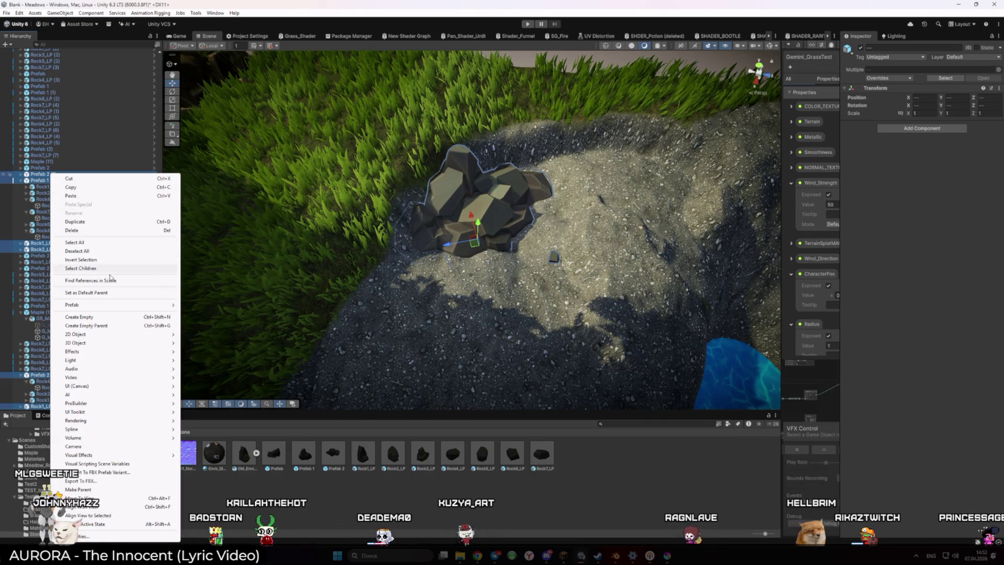
{"action": "left_click", "coordinate": [87, 326]}
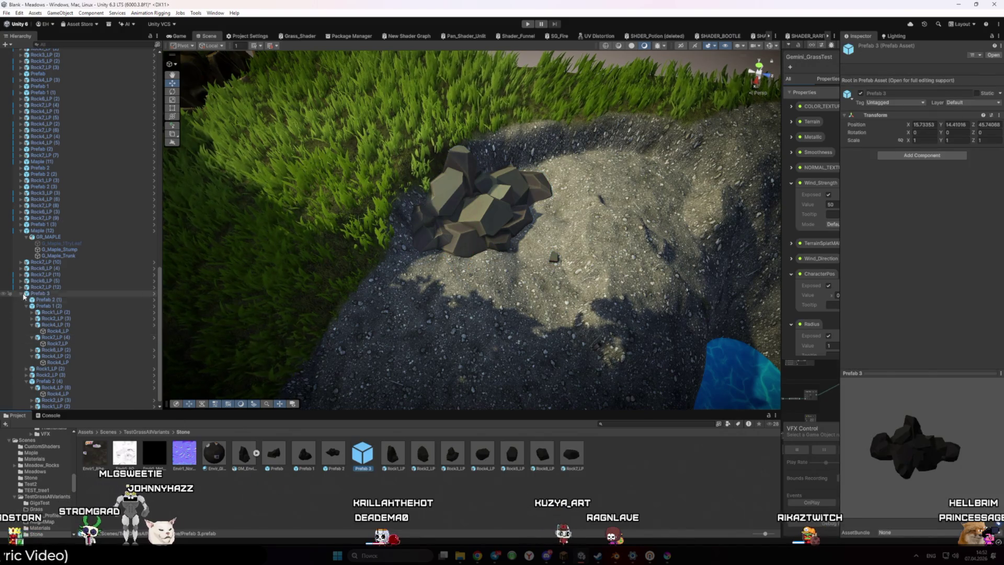
{"action": "mouse_move", "coordinate": [434, 377]}
{"action": "left_mouse_down"}
{"action": "mouse_move", "coordinate": [411, 358]}
{"action": "mouse_move", "coordinate": [375, 415]}
{"action": "mouse_move", "coordinate": [494, 256]}
{"action": "mouse_move", "coordinate": [483, 273]}
{"action": "left_mouse_up"}
Vertex-snap the Prefab 3 (1) rock pile onto the gravel above the pond at X 38.83, Z 67.95.
{"action": "key", "text": "e"}
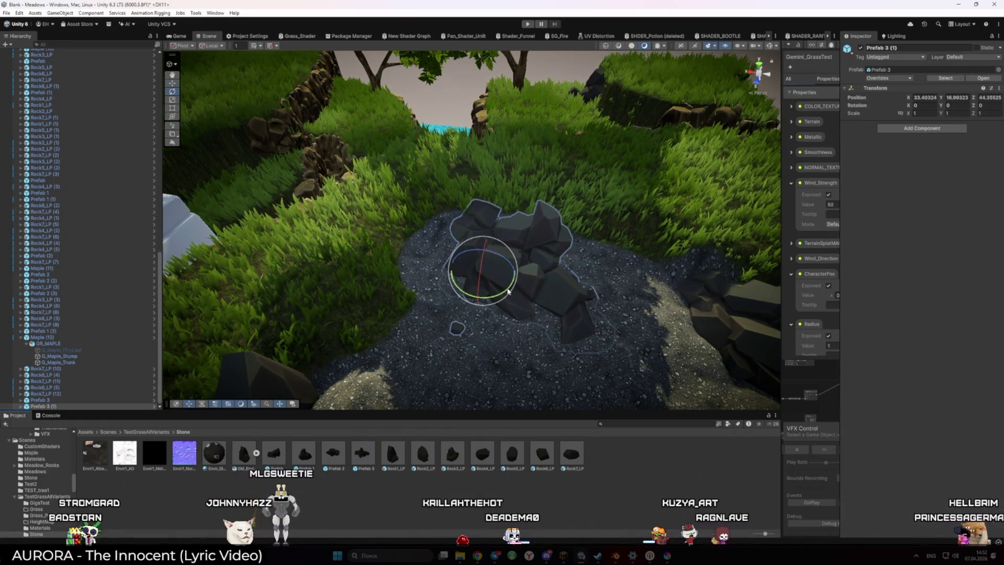
{"action": "left_click", "coordinate": [458, 333]}
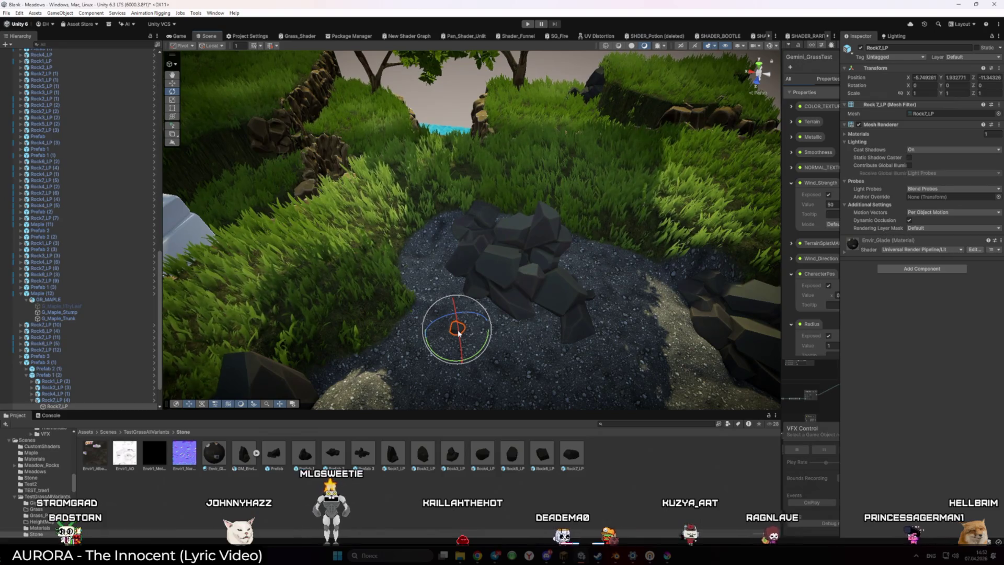
{"action": "key", "text": "w"}
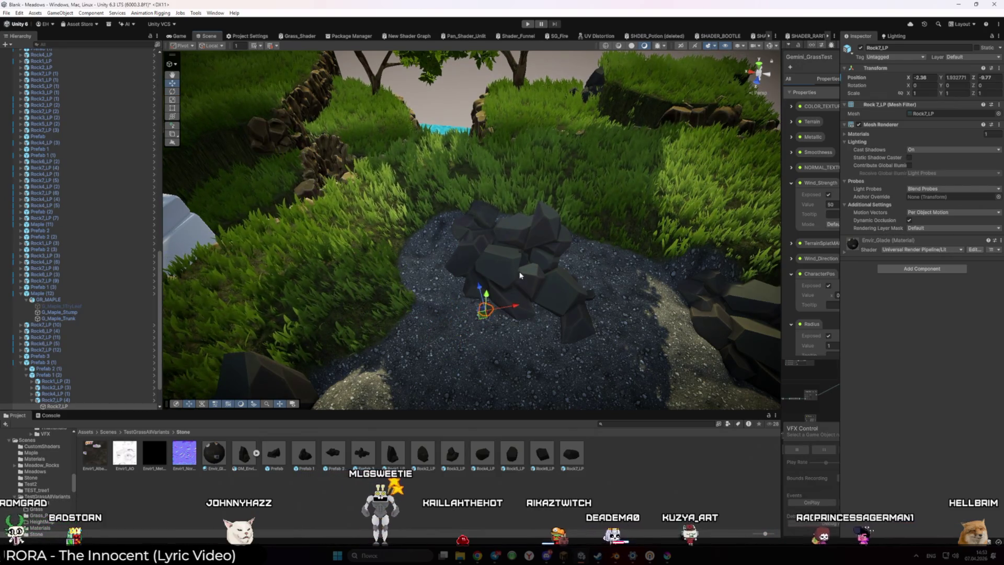
{"action": "left_click", "coordinate": [516, 271]}
{"action": "key", "text": "e"}
{"action": "mouse_move", "coordinate": [502, 299]}
{"action": "left_mouse_down"}
{"action": "mouse_move", "coordinate": [430, 282]}
{"action": "mouse_move", "coordinate": [485, 191]}
{"action": "mouse_move", "coordinate": [527, 173]}
{"action": "mouse_move", "coordinate": [398, 281]}
{"action": "mouse_move", "coordinate": [357, 276]}
{"action": "left_mouse_up"}
{"action": "mouse_move", "coordinate": [411, 297]}
{"action": "left_mouse_down"}
{"action": "mouse_move", "coordinate": [486, 285]}
{"action": "mouse_move", "coordinate": [310, 272]}
{"action": "mouse_move", "coordinate": [403, 314]}
{"action": "left_mouse_up"}
{"action": "mouse_move", "coordinate": [518, 130]}
{"action": "left_mouse_down"}
{"action": "mouse_move", "coordinate": [534, 201]}
{"action": "mouse_move", "coordinate": [532, 170]}
{"action": "mouse_move", "coordinate": [523, 201]}
{"action": "mouse_move", "coordinate": [469, 173]}
{"action": "mouse_move", "coordinate": [482, 190]}
{"action": "left_mouse_up"}
{"action": "left_click", "coordinate": [469, 172]}
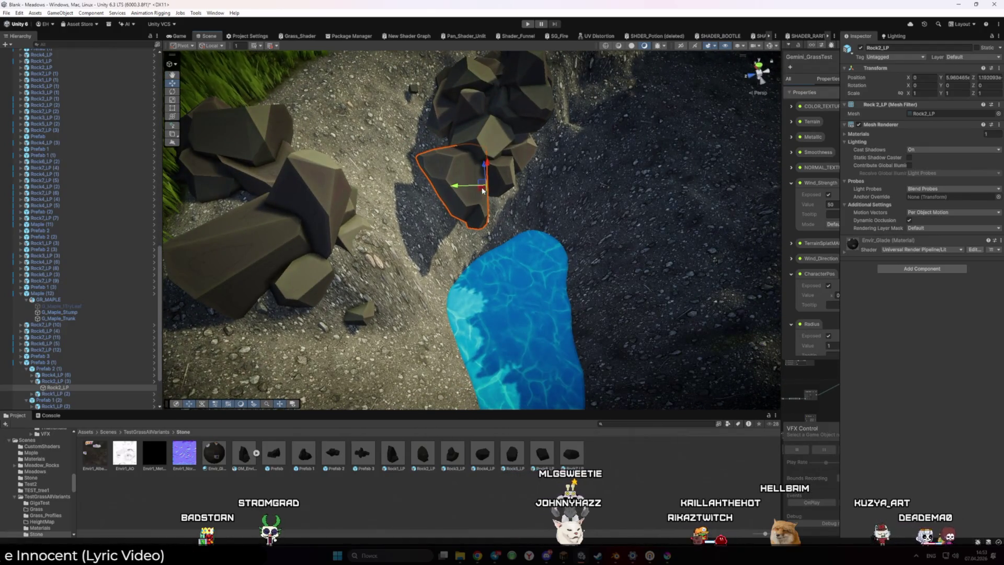
Frame the Prefab 3 (1) cluster and its Rock1_LP stone, undoing a trial Rock1_LP move.
{"action": "mouse_move", "coordinate": [429, 158]}
{"action": "left_mouse_down"}
{"action": "mouse_move", "coordinate": [408, 167]}
{"action": "mouse_move", "coordinate": [393, 271]}
{"action": "left_mouse_up"}
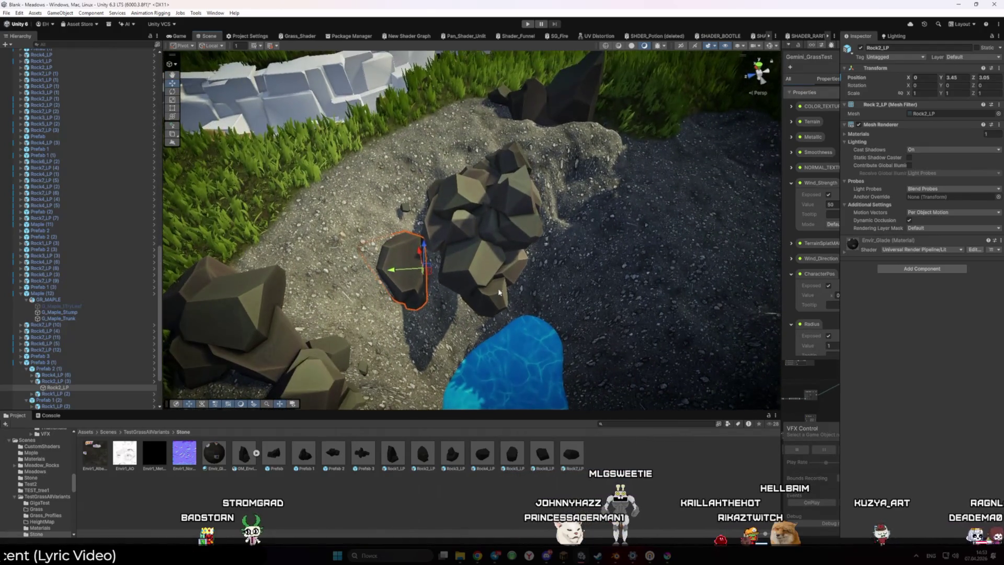
{"action": "left_click", "coordinate": [393, 271]}
{"action": "left_click_drag", "start_coordinate": [460, 269], "coordinate": [483, 329]}
{"action": "left_click", "coordinate": [484, 329]}
{"action": "key", "text": "f"}
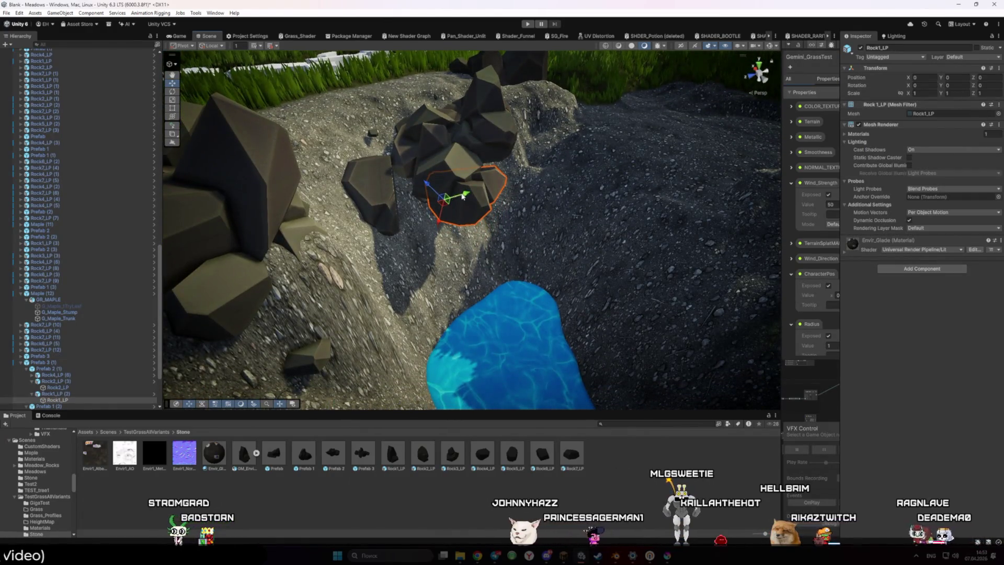
{"action": "mouse_move", "coordinate": [463, 197]}
{"action": "left_mouse_down"}
{"action": "mouse_move", "coordinate": [406, 225]}
{"action": "mouse_move", "coordinate": [414, 218]}
{"action": "left_mouse_up"}
{"action": "key", "text": "ctrl+z"}
{"action": "left_click", "coordinate": [444, 192]}
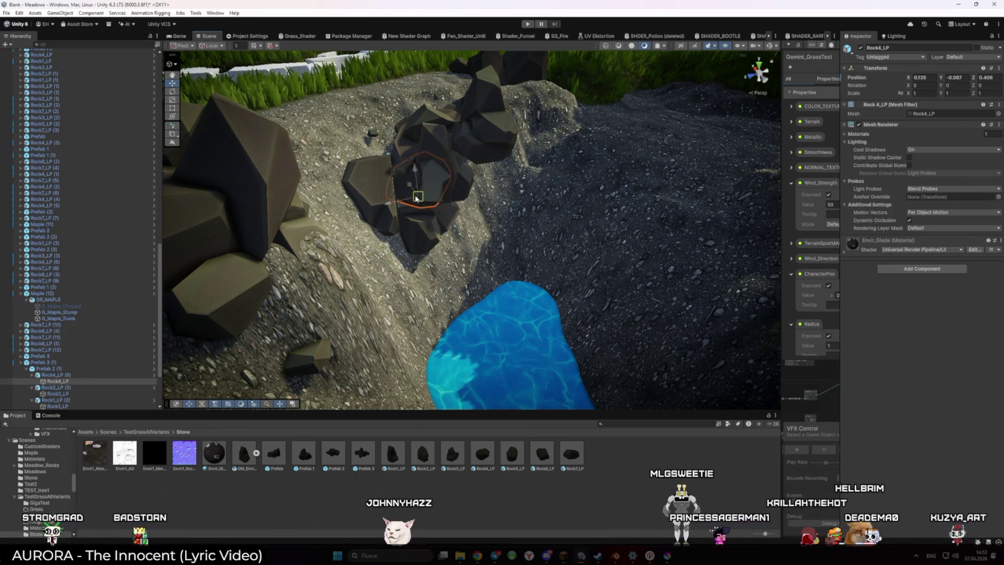
{"action": "left_click", "coordinate": [404, 212]}
{"action": "key", "text": "f"}
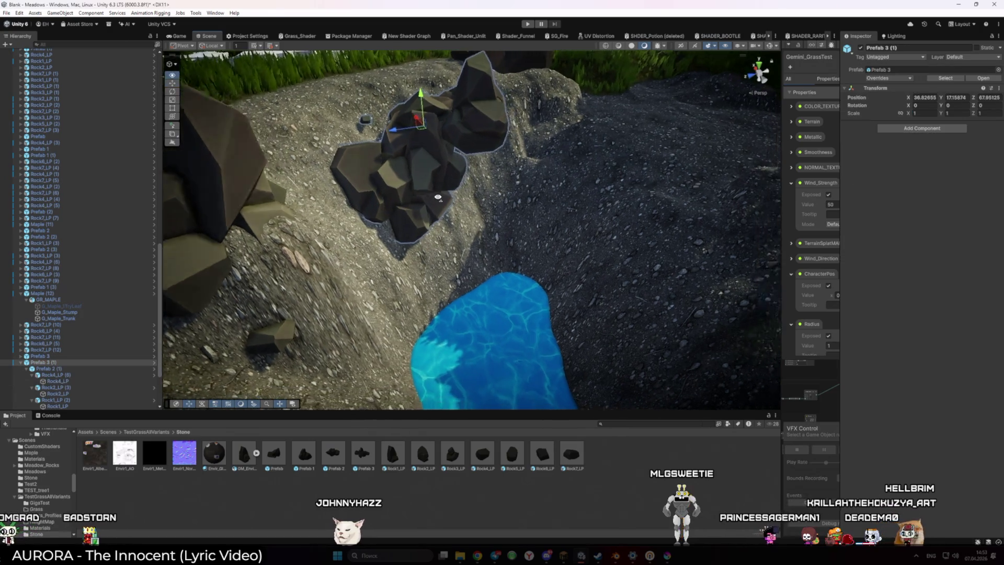
Lift Rock1_LP onto the top of the pile and shift Rock2_LP up and right.
{"action": "left_click", "coordinate": [494, 264]}
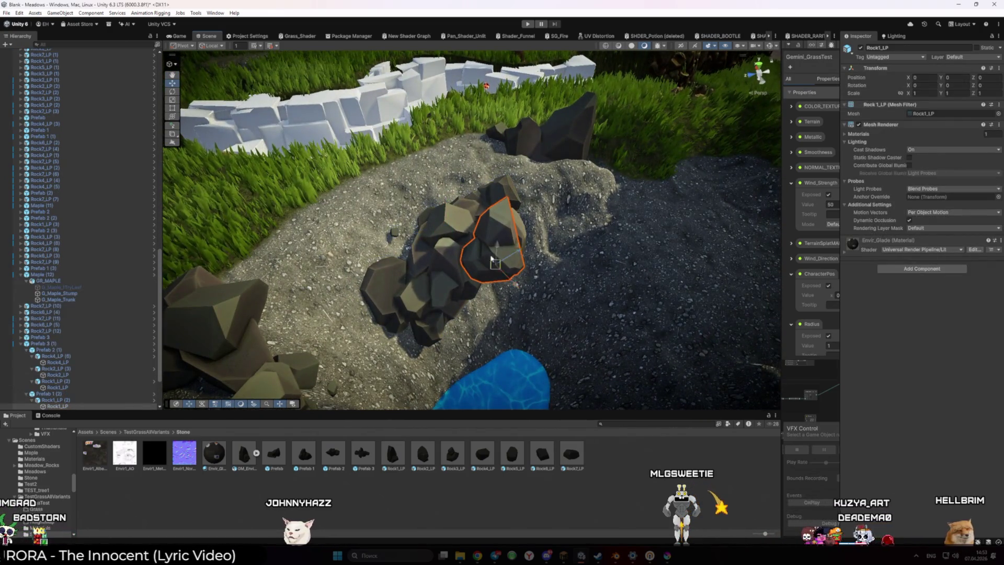
{"action": "left_click_drag", "start_coordinate": [495, 264], "coordinate": [456, 187]}
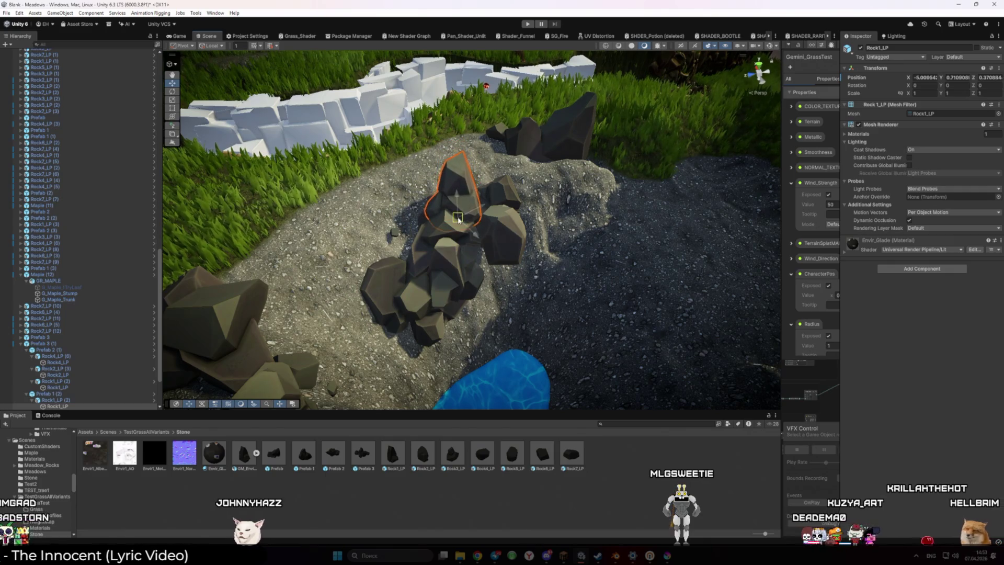
{"action": "left_click", "coordinate": [510, 241]}
{"action": "mouse_move", "coordinate": [510, 242]}
{"action": "left_mouse_down"}
{"action": "mouse_move", "coordinate": [500, 238]}
{"action": "mouse_move", "coordinate": [500, 282]}
{"action": "left_mouse_up"}
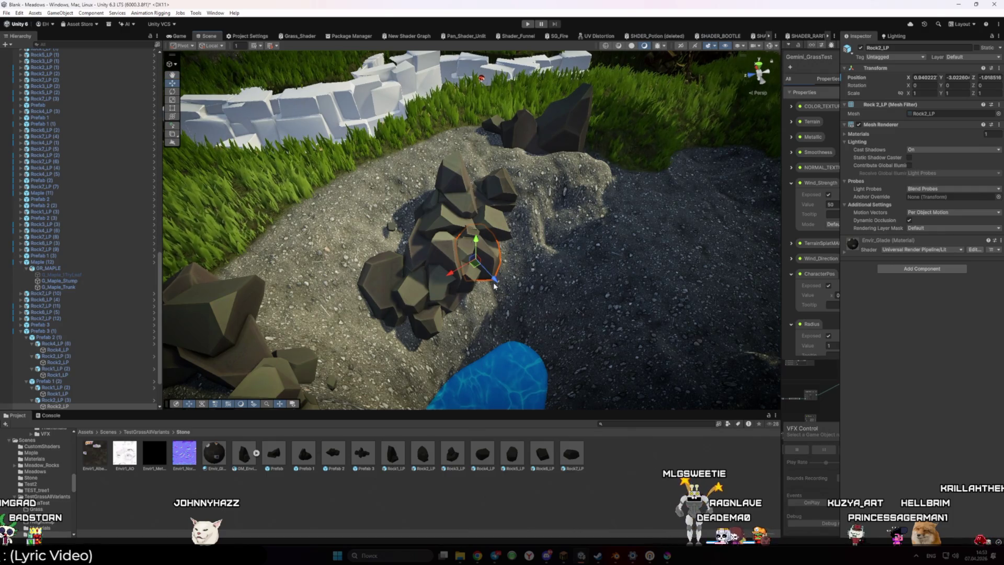
{"action": "key", "text": "ctrl+z"}
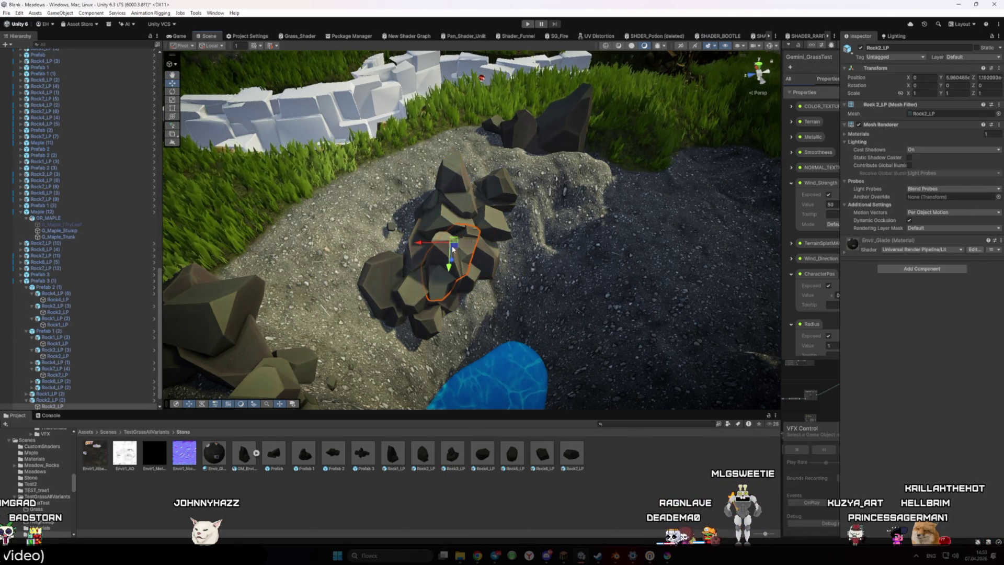
{"action": "left_click_drag", "start_coordinate": [461, 246], "coordinate": [510, 233]}
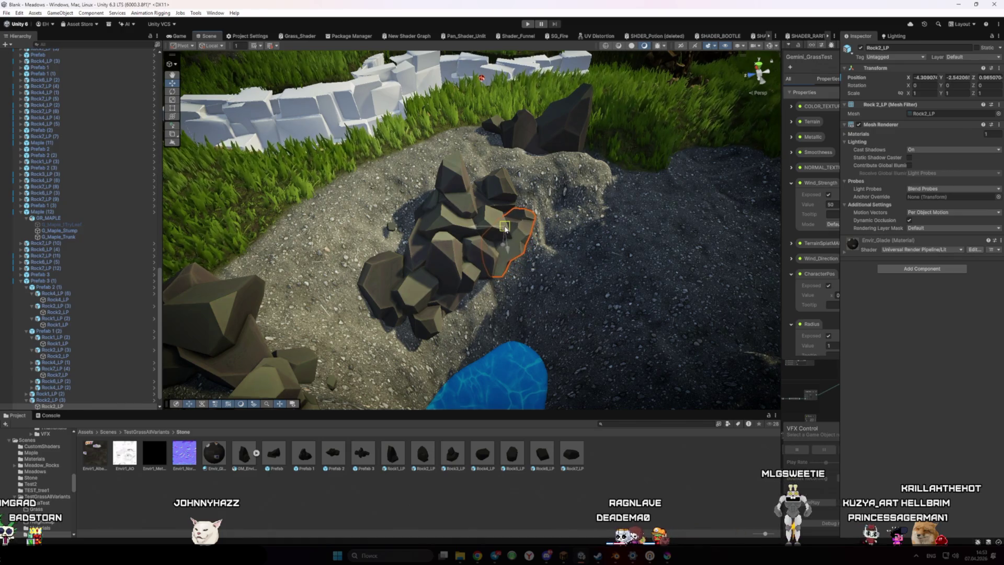
{"action": "mouse_move", "coordinate": [426, 82]}
{"action": "left_mouse_down"}
{"action": "mouse_move", "coordinate": [511, 139]}
{"action": "mouse_move", "coordinate": [590, 126]}
{"action": "left_mouse_up"}
{"action": "scroll", "coordinate": [590, 126], "scroll_direction": "up", "scroll_amount": 5}
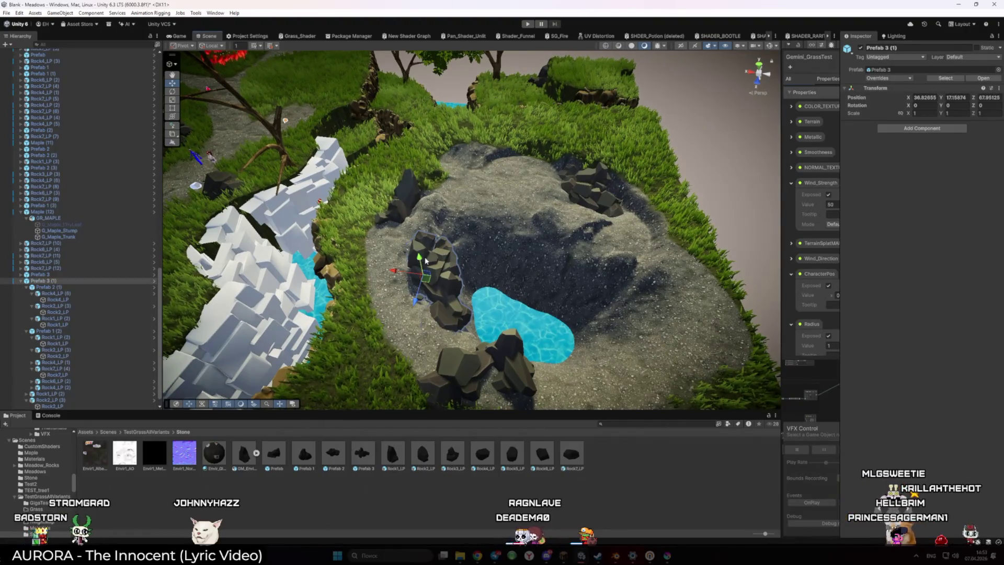
Move the small Rock7_LP stone onto the grass beside the rock pile near the path.
{"action": "mouse_move", "coordinate": [426, 260]}
{"action": "left_mouse_down"}
{"action": "mouse_move", "coordinate": [248, 233]}
{"action": "mouse_move", "coordinate": [231, 266]}
{"action": "mouse_move", "coordinate": [241, 233]}
{"action": "left_mouse_up"}
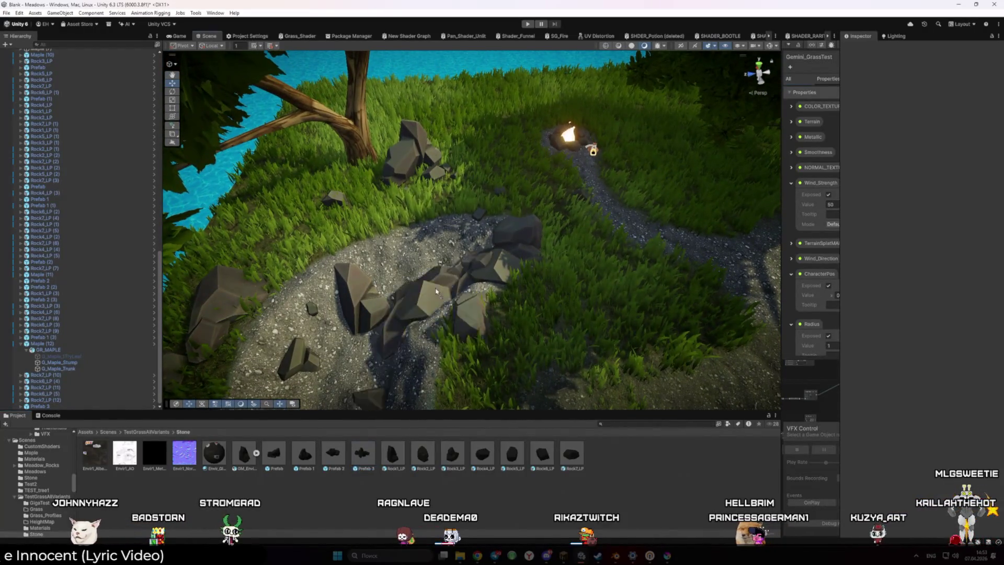
{"action": "mouse_move", "coordinate": [434, 252]}
{"action": "left_mouse_down"}
{"action": "mouse_move", "coordinate": [437, 239]}
{"action": "mouse_move", "coordinate": [423, 229]}
{"action": "mouse_move", "coordinate": [435, 225]}
{"action": "mouse_move", "coordinate": [552, 195]}
{"action": "mouse_move", "coordinate": [656, 193]}
{"action": "mouse_move", "coordinate": [471, 366]}
{"action": "left_mouse_up"}
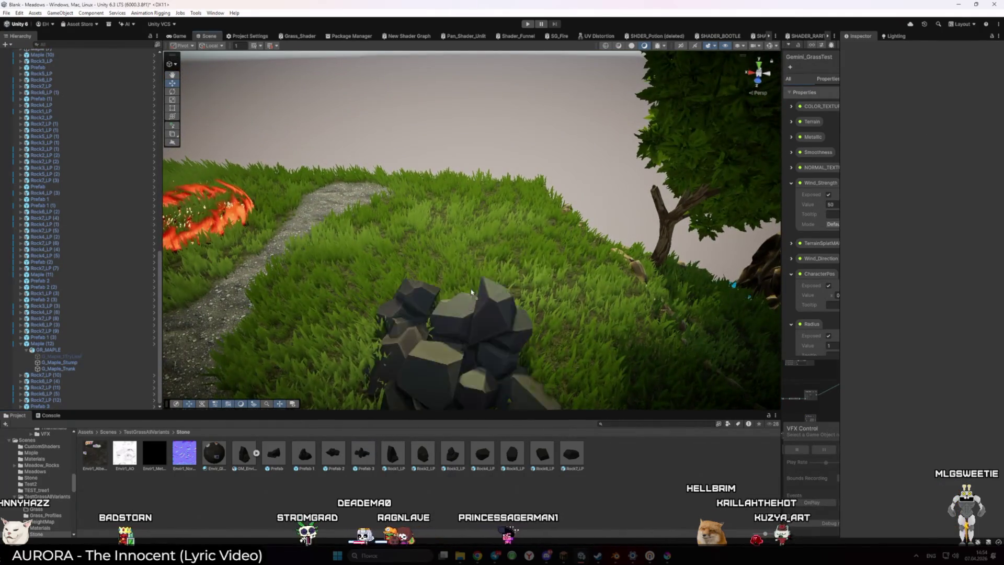
{"action": "scroll", "coordinate": [466, 302], "scroll_direction": "down", "scroll_amount": 2}
{"action": "left_click", "coordinate": [459, 265]}
{"action": "left_click_drag", "start_coordinate": [459, 265], "coordinate": [424, 328]}
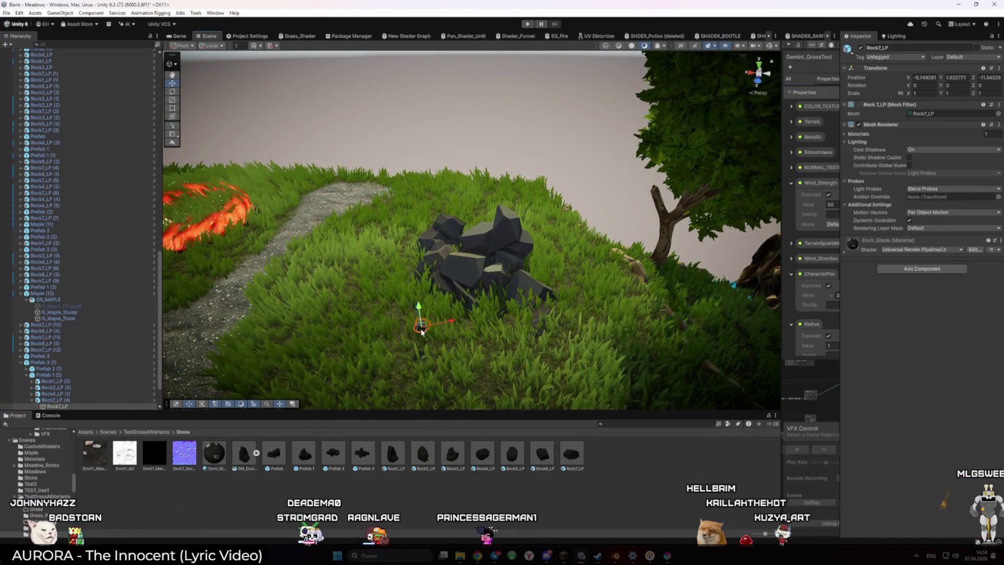
Place a Rock6_LP rock from the Project assets beside the pile.
{"action": "left_click_drag", "start_coordinate": [472, 311], "coordinate": [324, 344]}
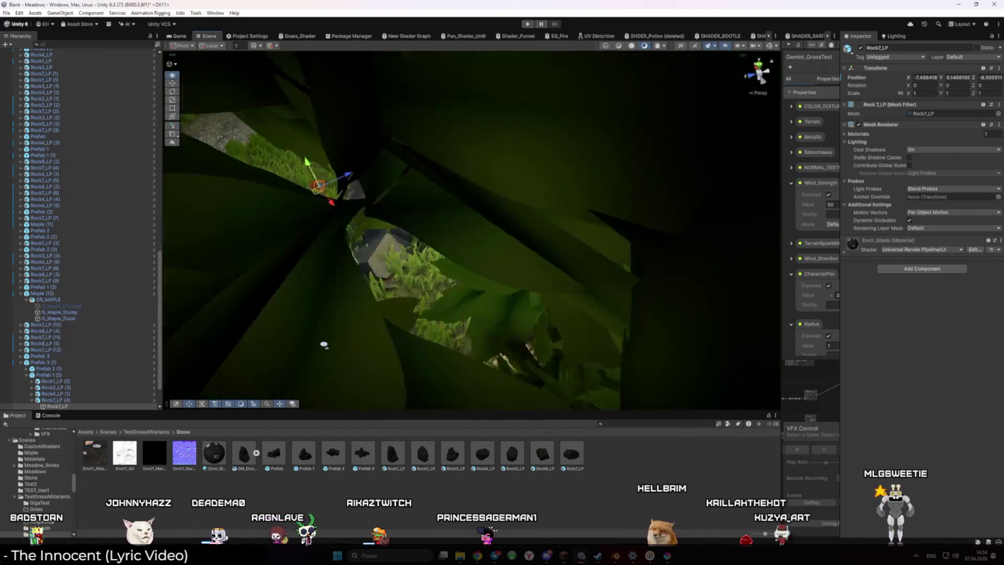
{"action": "scroll", "coordinate": [323, 345], "scroll_direction": "down", "scroll_amount": 5}
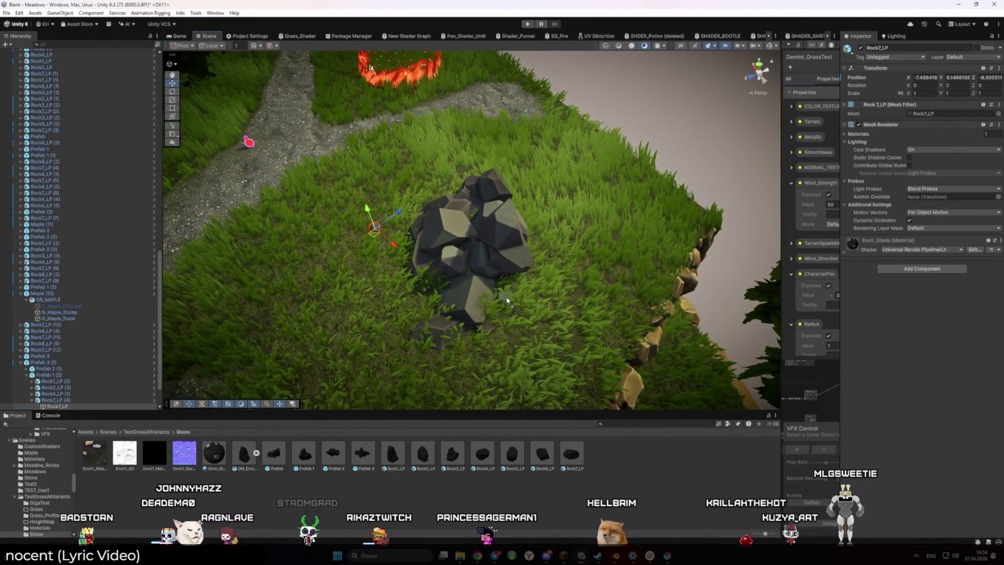
{"action": "left_click", "coordinate": [542, 454]}
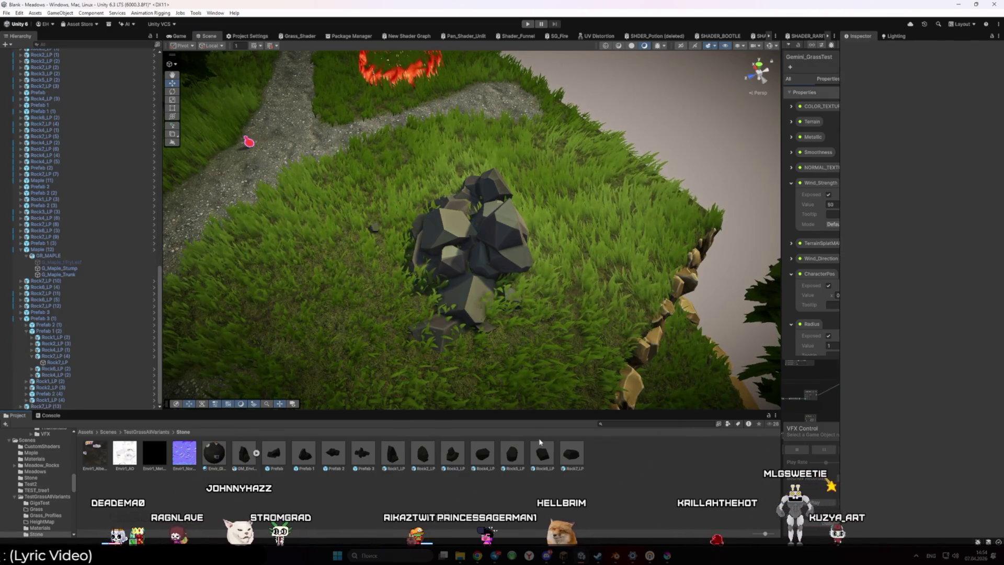
{"action": "left_click_drag", "start_coordinate": [543, 454], "coordinate": [407, 309]}
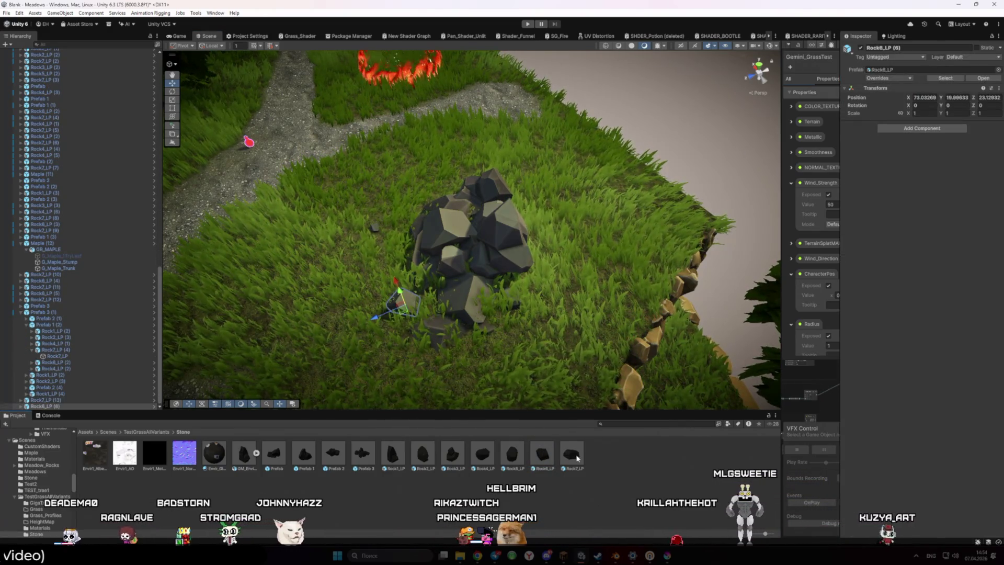
Add a Rock4_LP stone beside the pile, scaled 0.75251 and turned Y 55.975, then run Play mode.
{"action": "left_click", "coordinate": [373, 330]}
{"action": "key", "text": "e"}
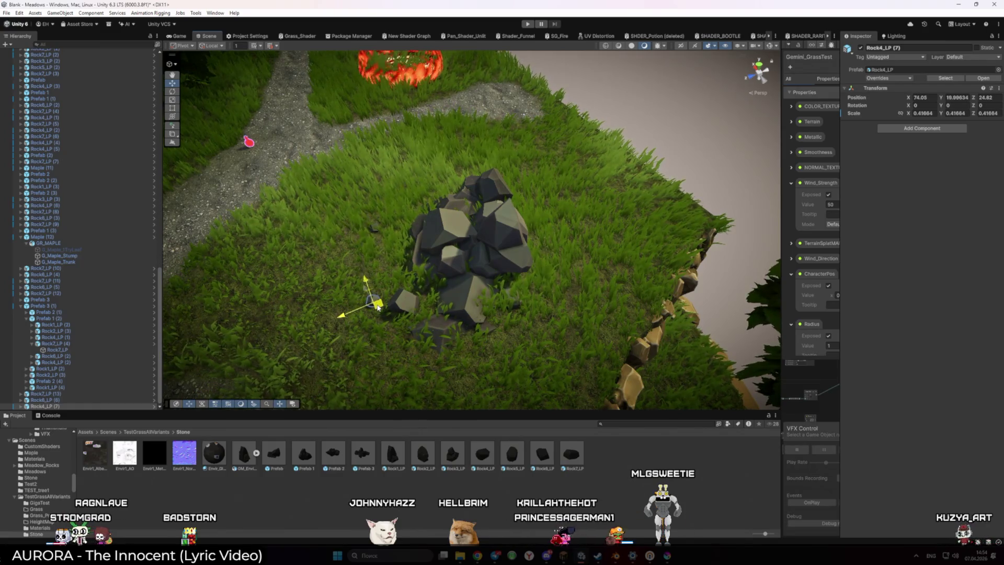
{"action": "scroll", "coordinate": [370, 309], "scroll_direction": "up", "scroll_amount": 3}
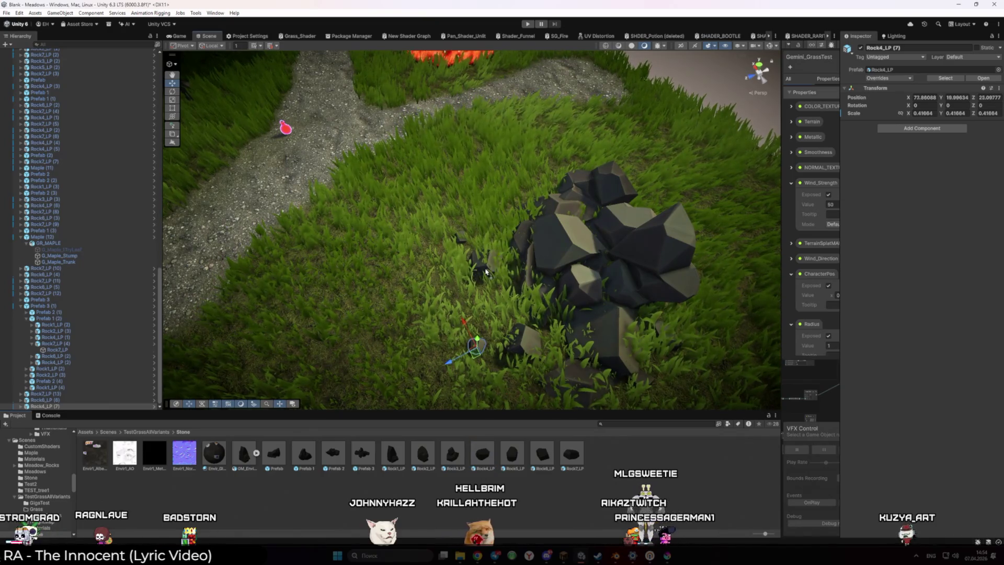
{"action": "left_click_drag", "start_coordinate": [486, 271], "coordinate": [497, 274]}
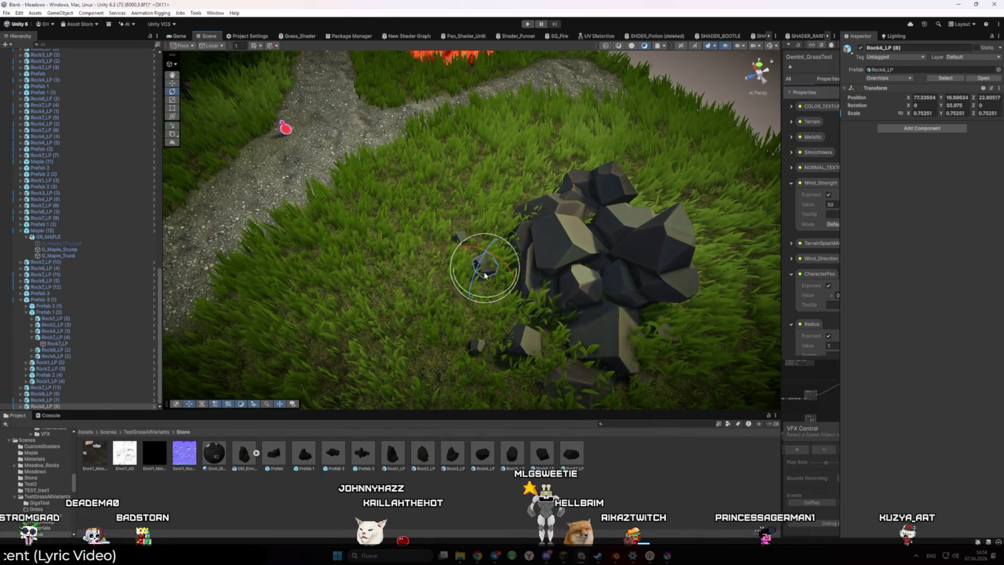
{"action": "key", "text": "w"}
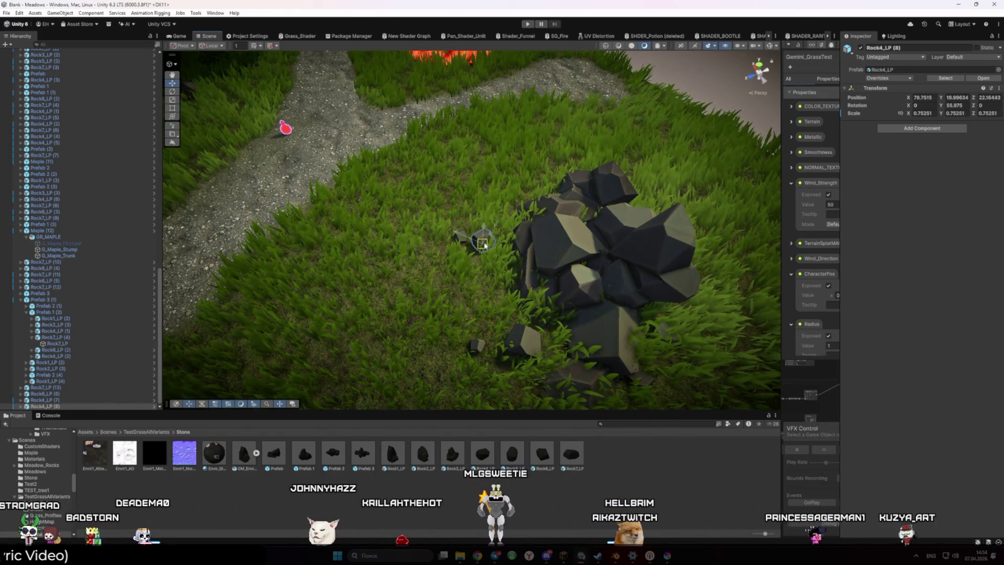
{"action": "left_click_drag", "start_coordinate": [488, 234], "coordinate": [394, 254]}
{"action": "key", "text": "f"}
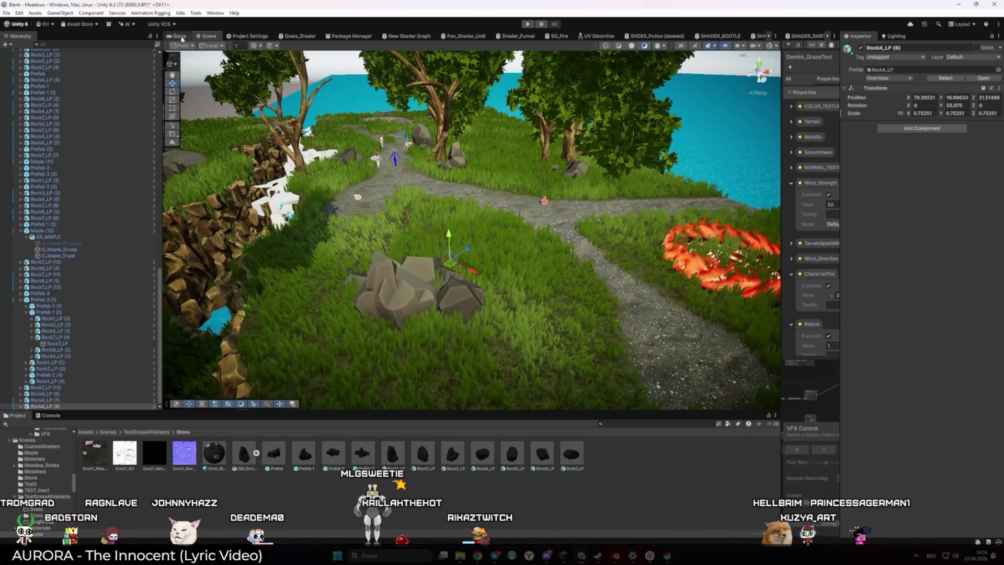
{"action": "left_click", "coordinate": [529, 24]}
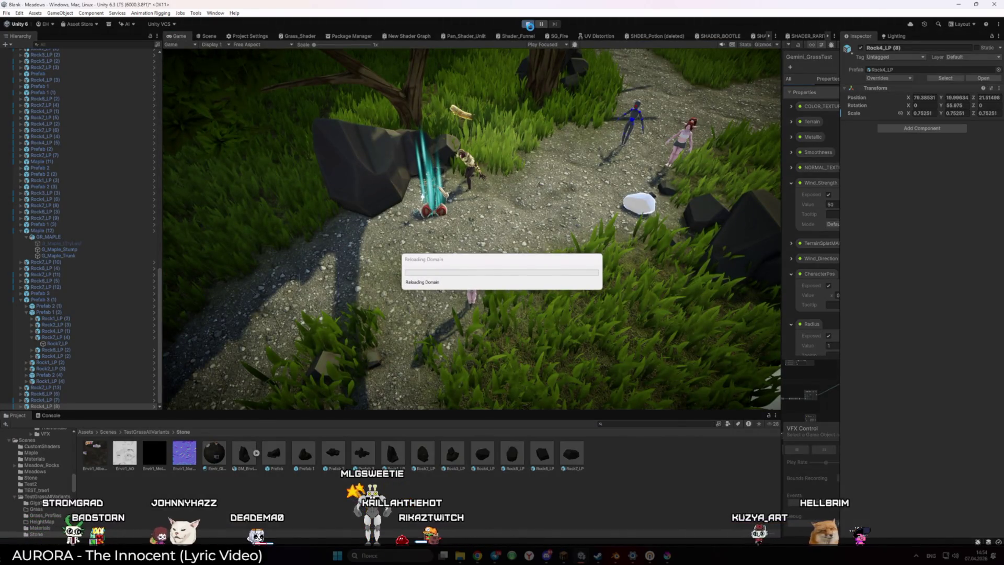
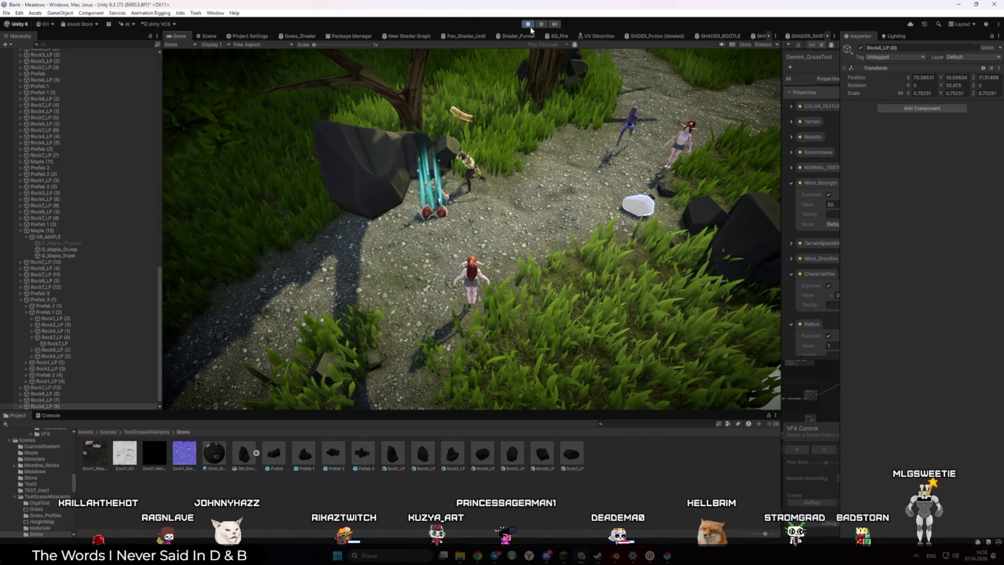
Stop the playtest and fly the Scene view camera up close behind the character.
{"action": "key", "text": "w"}
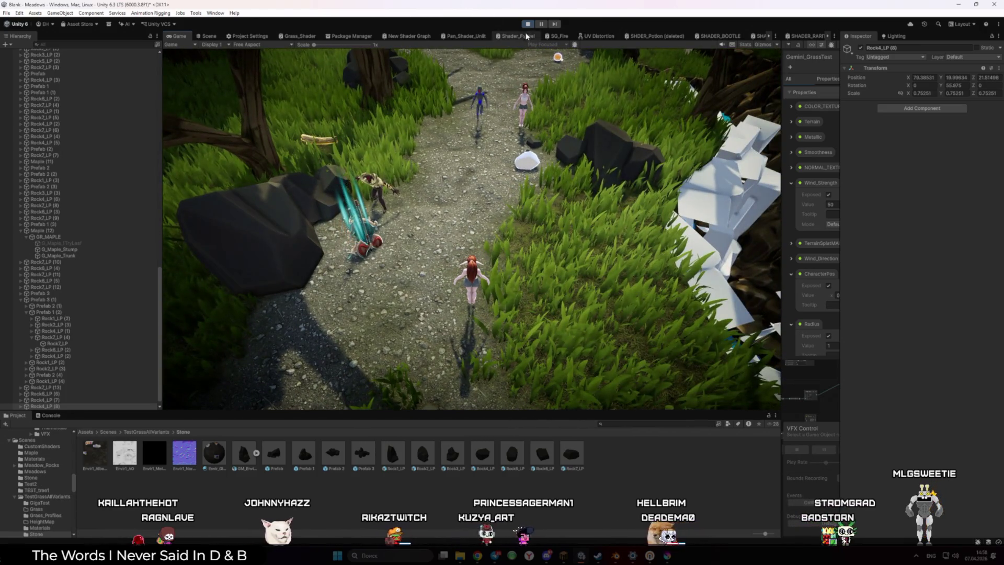
{"action": "left_click", "coordinate": [528, 23]}
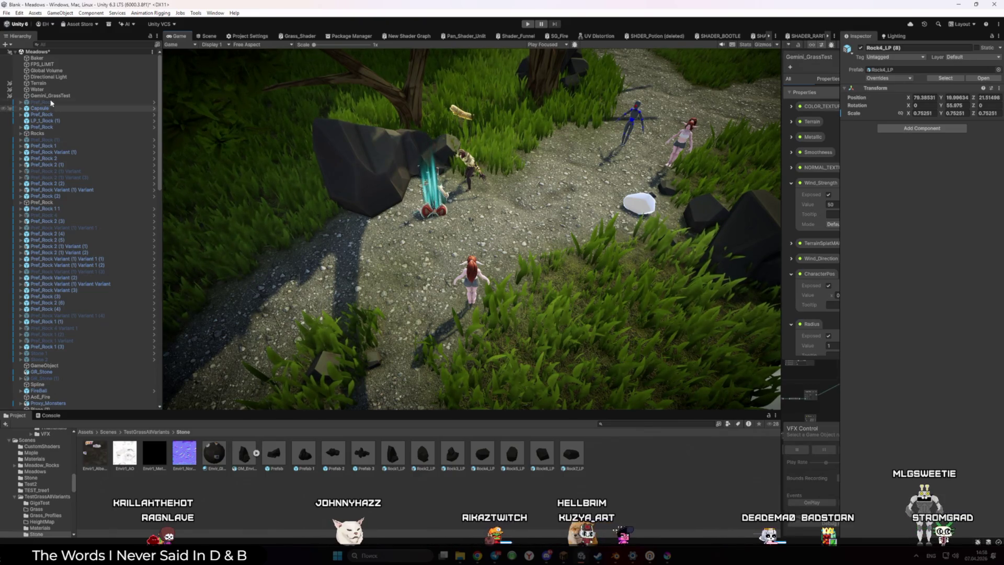
{"action": "left_click", "coordinate": [210, 36]}
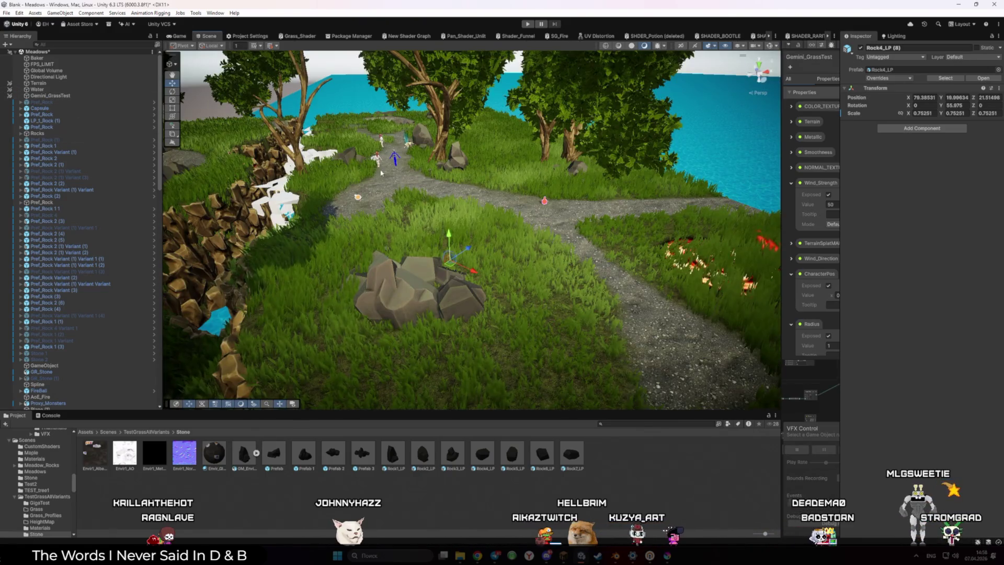
{"action": "key", "text": "w"}
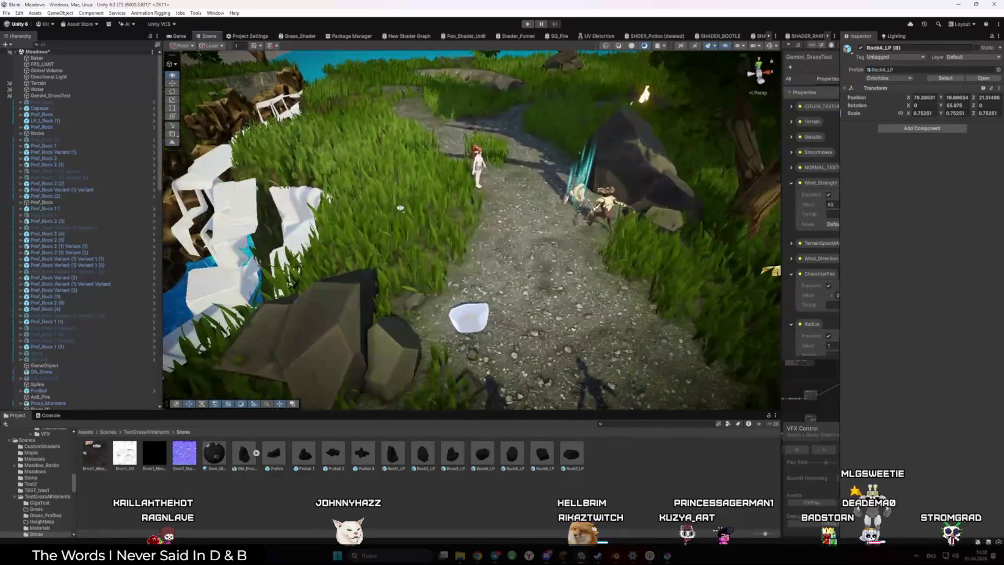
Inspect the player Capsule and its Proxy_Monsters Variant FireAnim character model.
{"action": "left_click", "coordinate": [527, 231]}
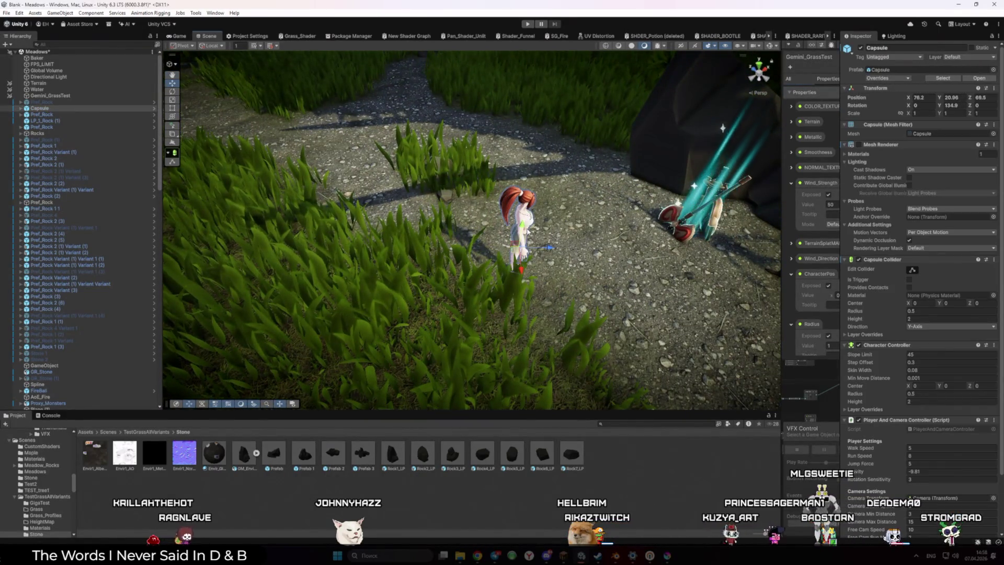
{"action": "scroll", "coordinate": [853, 287], "scroll_direction": "down", "scroll_amount": 3}
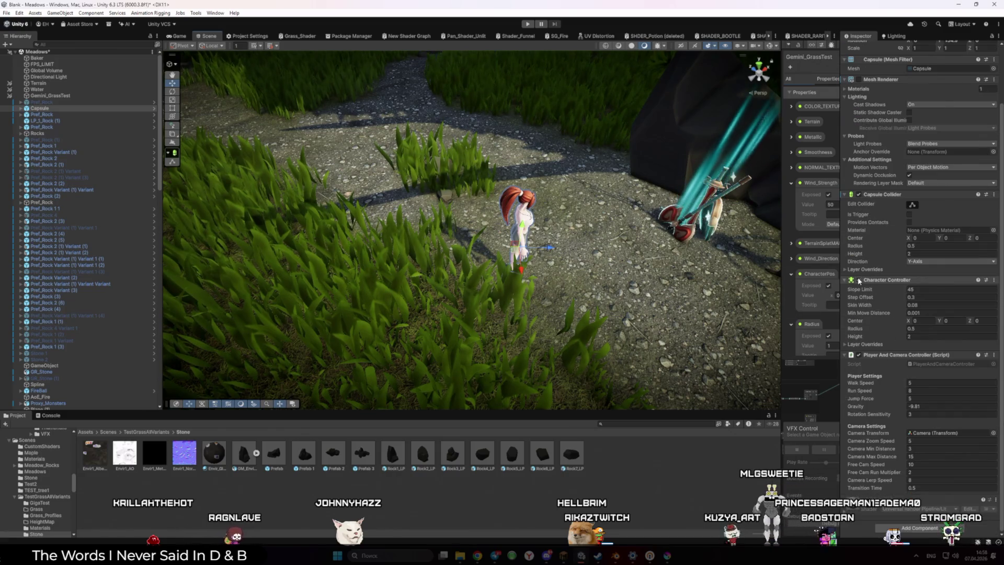
{"action": "scroll", "coordinate": [860, 281], "scroll_direction": "up", "scroll_amount": 3}
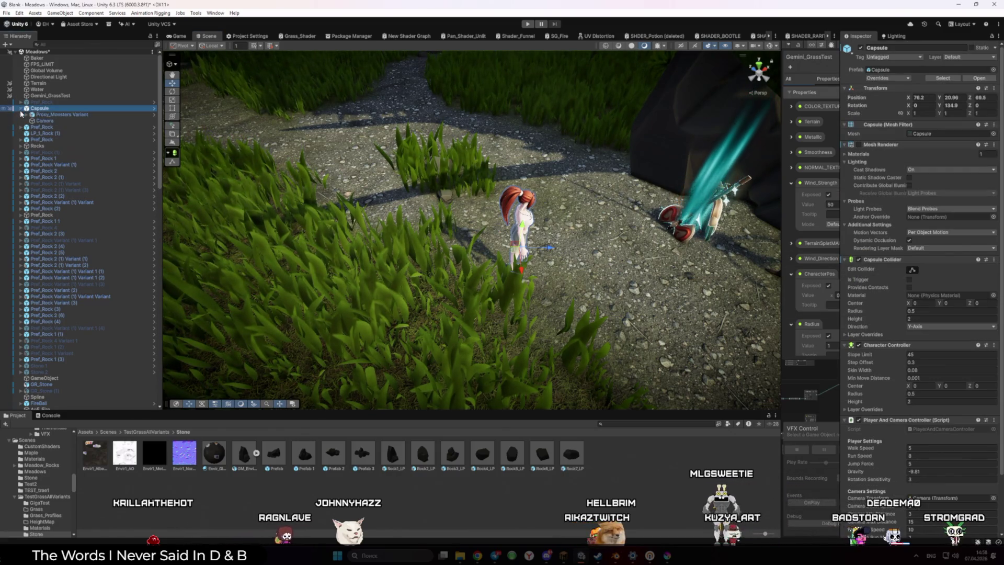
{"action": "left_click", "coordinate": [61, 115]}
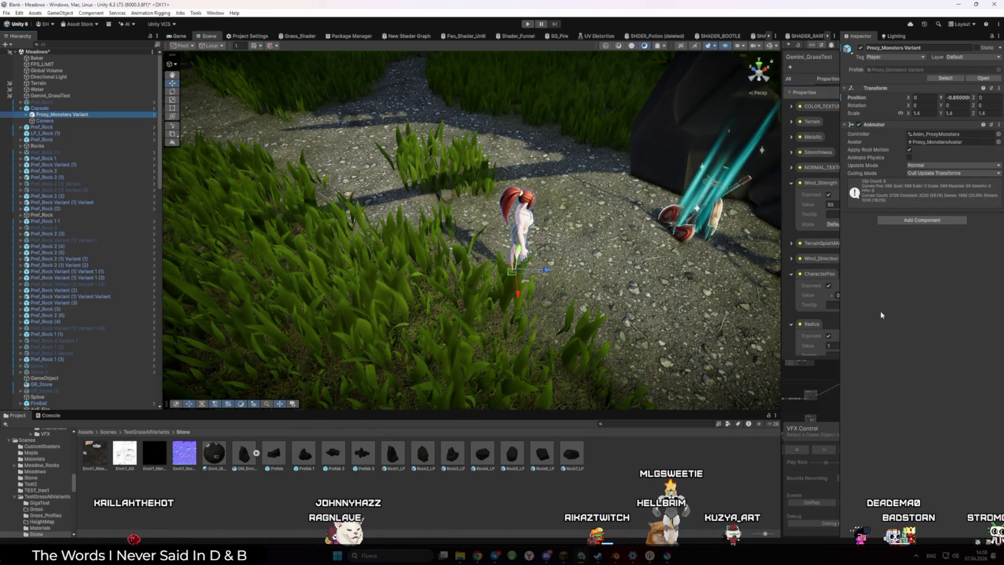
{"action": "mouse_move", "coordinate": [518, 229]}
{"action": "left_mouse_down"}
{"action": "mouse_move", "coordinate": [717, 209]}
{"action": "mouse_move", "coordinate": [577, 179]}
{"action": "left_mouse_up"}
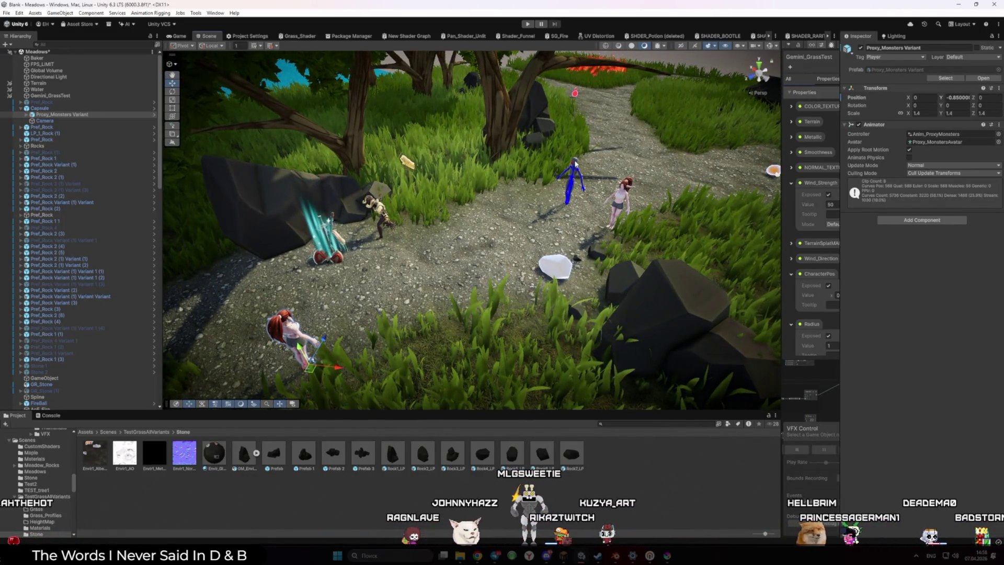
{"action": "left_click", "coordinate": [576, 163]}
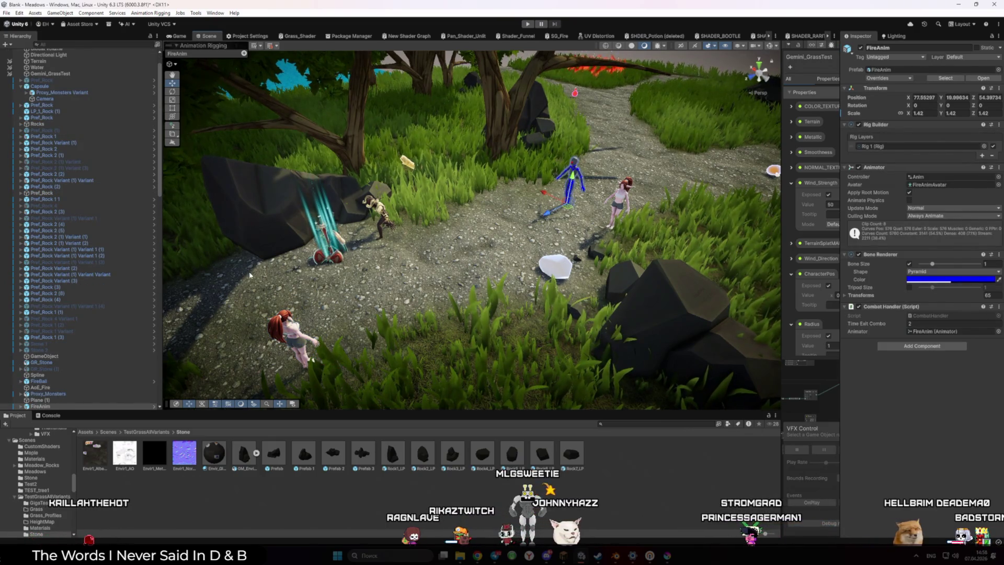
Set the Proxy_Monsters Variant Animator's Controller to Anim and Avatar to FireAnimAvatar, then start Play mode.
{"action": "left_click", "coordinate": [84, 94]}
{"action": "left_click", "coordinate": [998, 134]}
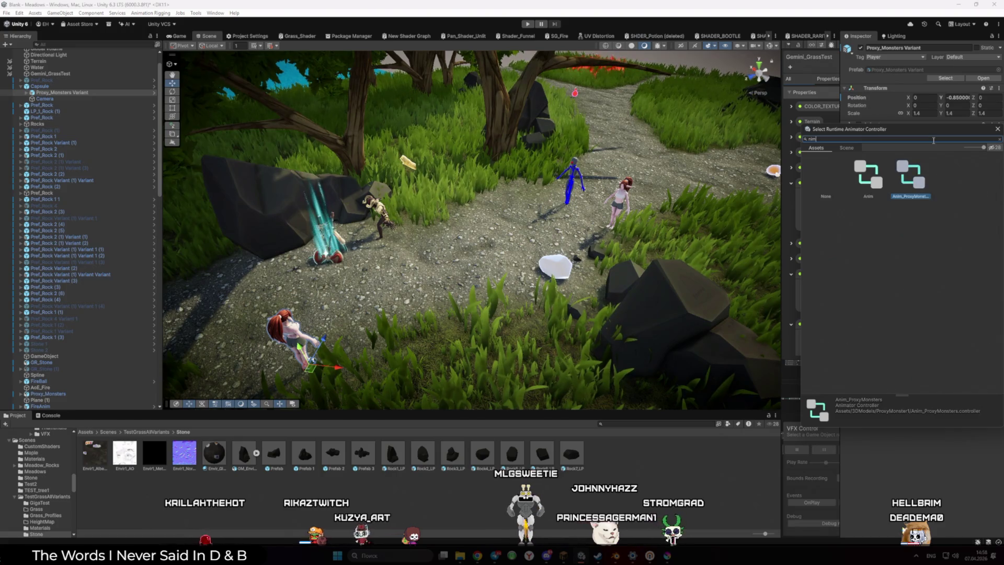
{"action": "double_click", "coordinate": [879, 172]}
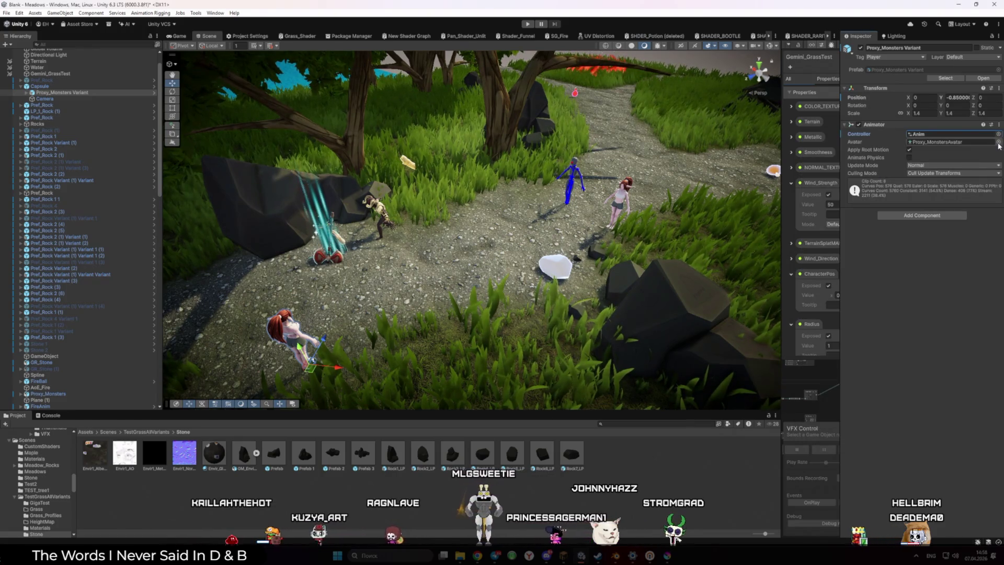
{"action": "left_click", "coordinate": [998, 142]}
{"action": "type", "text": "Fire"}
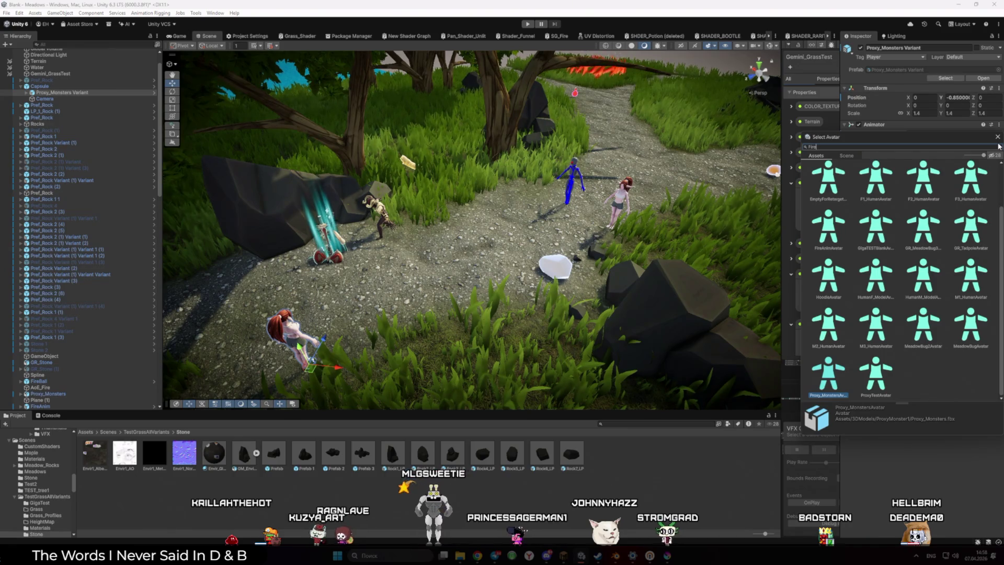
{"action": "double_click", "coordinate": [868, 184]}
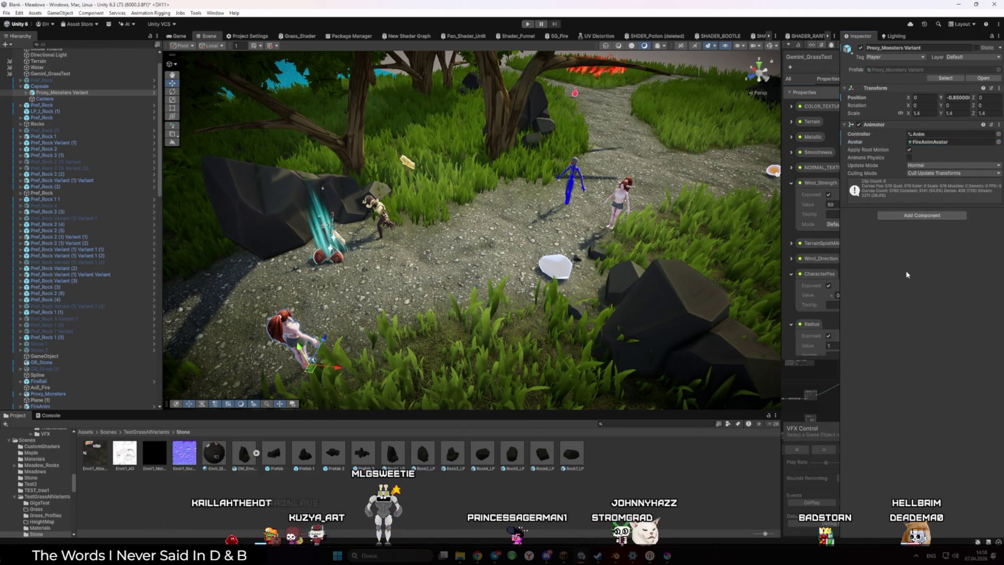
{"action": "left_click", "coordinate": [529, 24]}
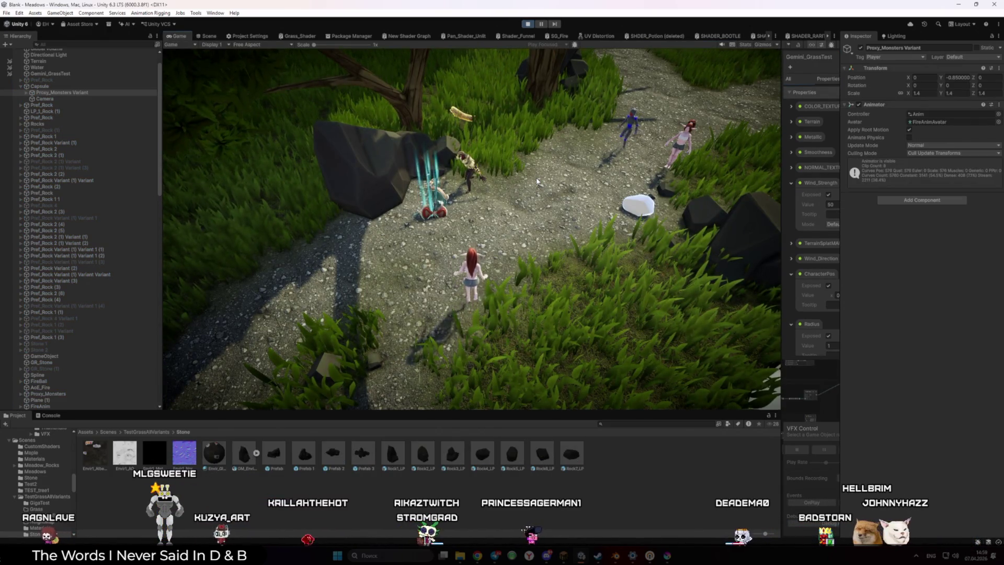
Walk the character up the grassy path to the campfire while swinging the camera around.
{"action": "key", "text": "a"}
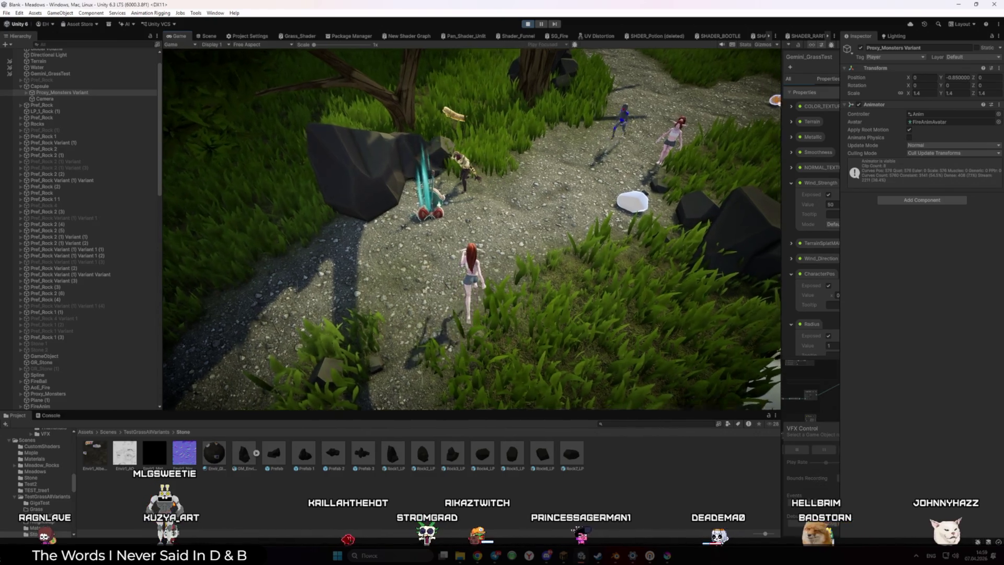
{"action": "key", "text": "w"}
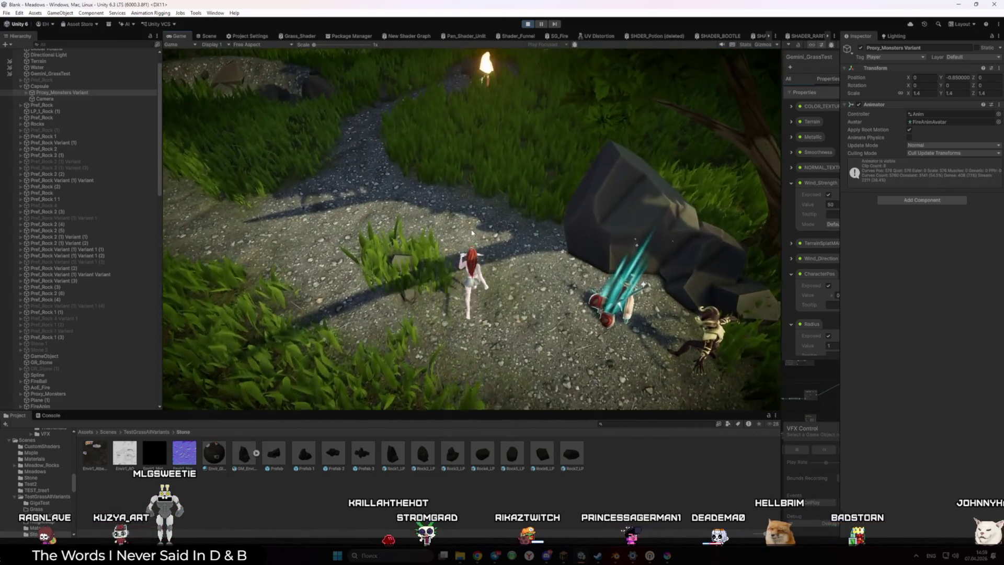
{"action": "key", "text": "w"}
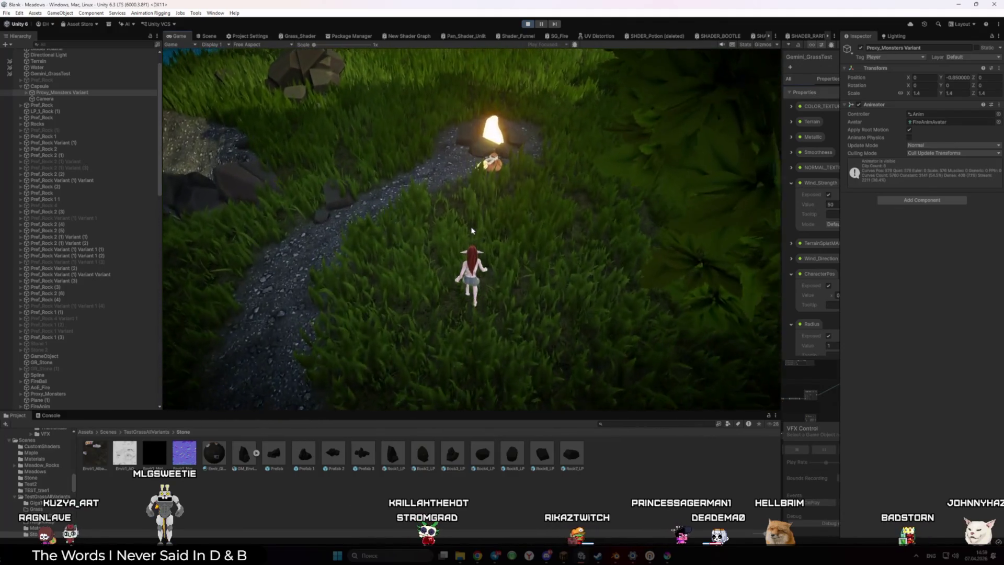
{"action": "key", "text": "d"}
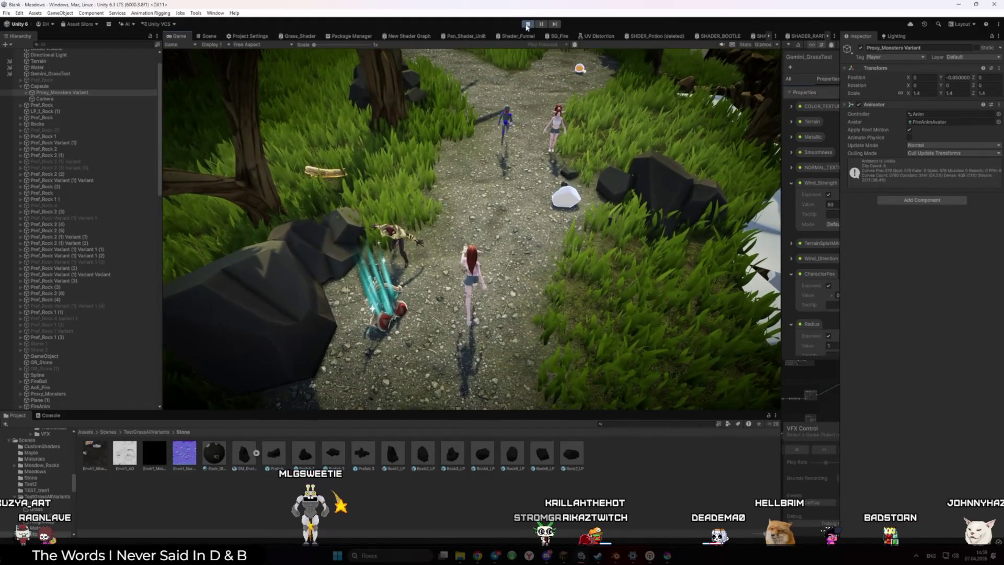
Stop and restart the playtest, watching the running game in the Scene view.
{"action": "left_click", "coordinate": [527, 25]}
{"action": "left_click", "coordinate": [529, 24]}
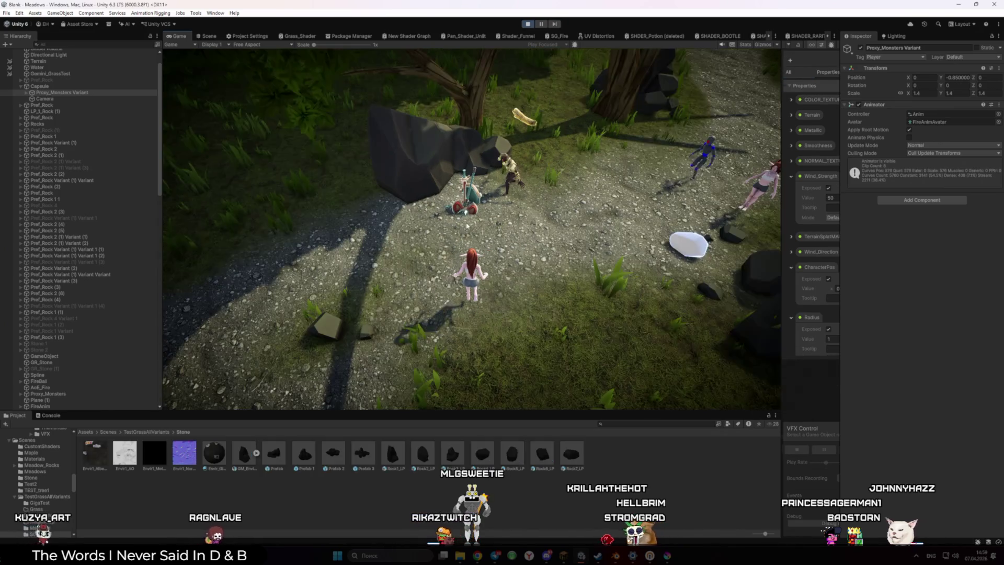
{"action": "left_click", "coordinate": [207, 35]}
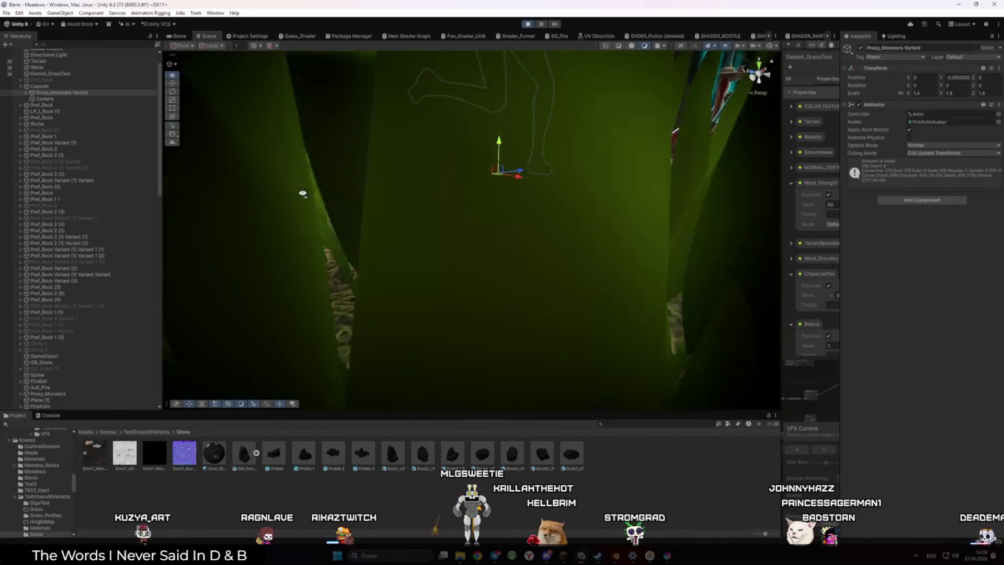
Orbit the Scene view around the running character, stop Play mode, and return to the Game view.
{"action": "mouse_move", "coordinate": [298, 202]}
{"action": "left_mouse_down"}
{"action": "mouse_move", "coordinate": [201, 210]}
{"action": "mouse_move", "coordinate": [584, 184]}
{"action": "mouse_move", "coordinate": [655, 202]}
{"action": "left_mouse_up"}
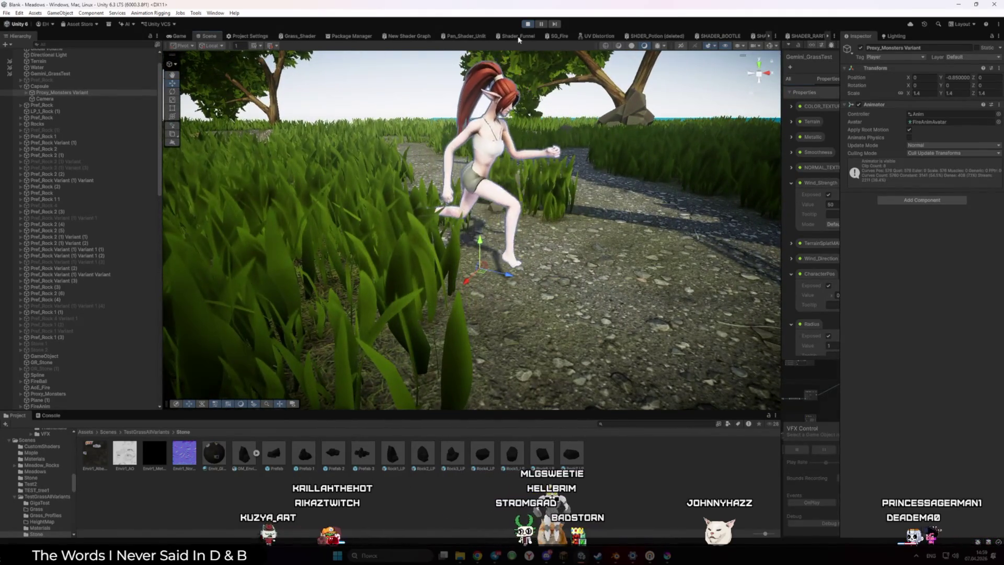
{"action": "left_click", "coordinate": [528, 24]}
{"action": "mouse_move", "coordinate": [581, 125]}
{"action": "left_mouse_down"}
{"action": "mouse_move", "coordinate": [588, 137]}
{"action": "mouse_move", "coordinate": [630, 136]}
{"action": "left_mouse_up"}
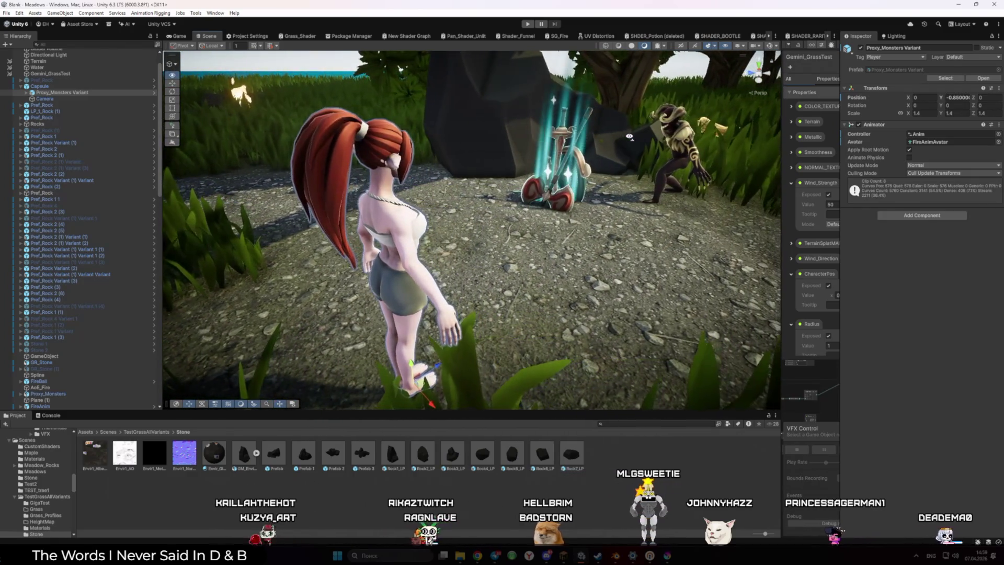
{"action": "left_click", "coordinate": [189, 36]}
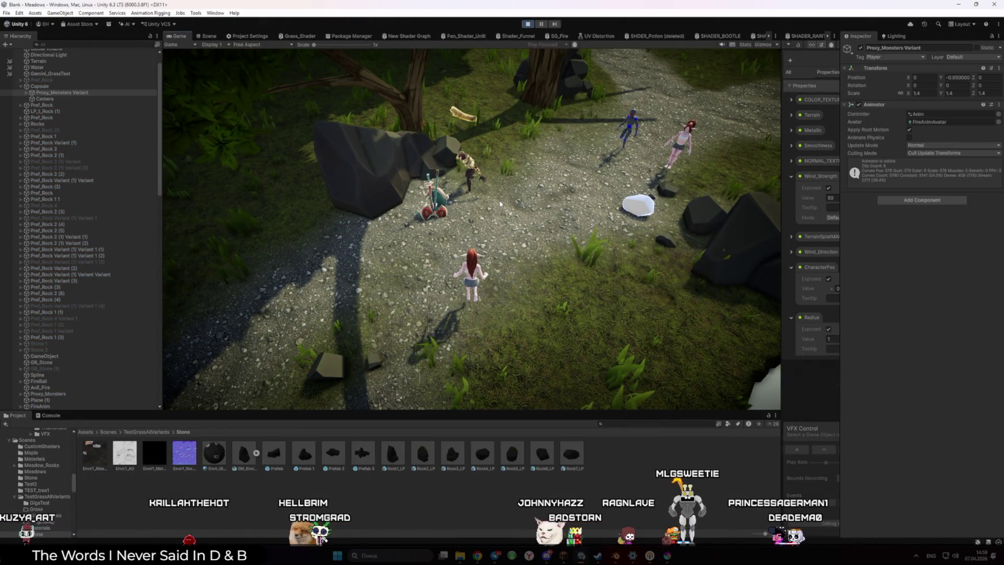
Run the character past the fire ring, potion, rocks and other characters, then view the Scene.
{"action": "key", "text": "w"}
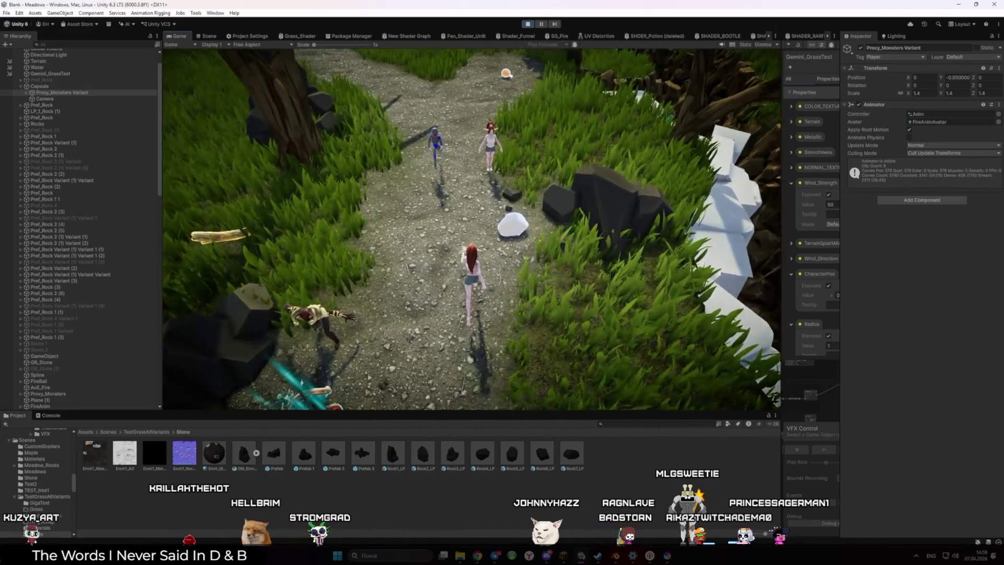
{"action": "key", "text": "w"}
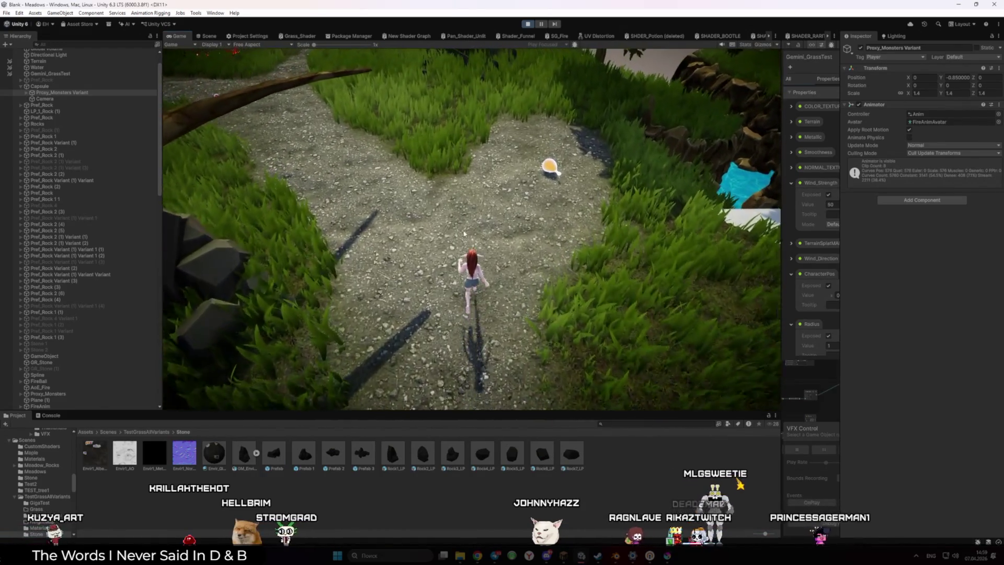
{"action": "key", "text": "w"}
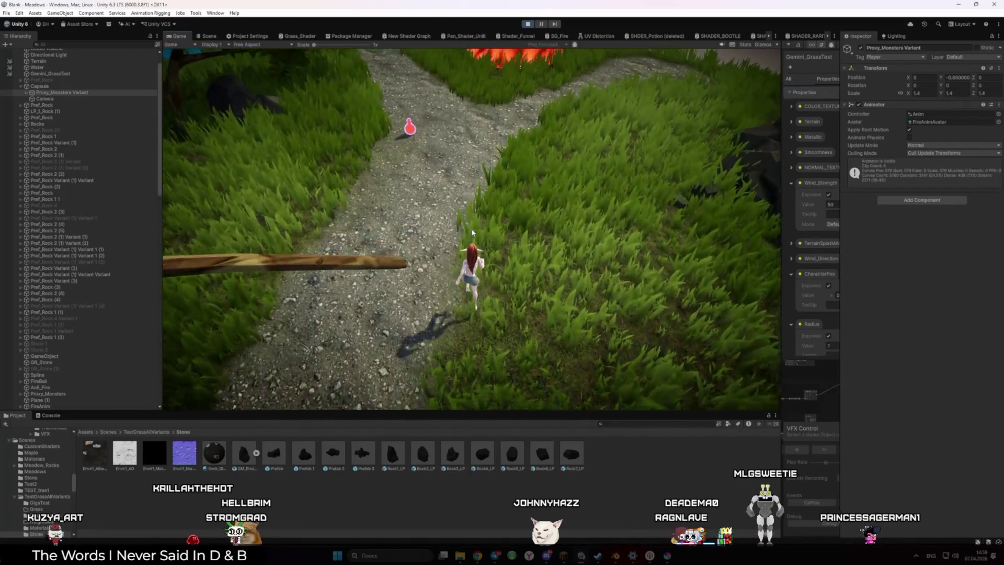
{"action": "key", "text": "w"}
{"action": "key", "text": "w"}
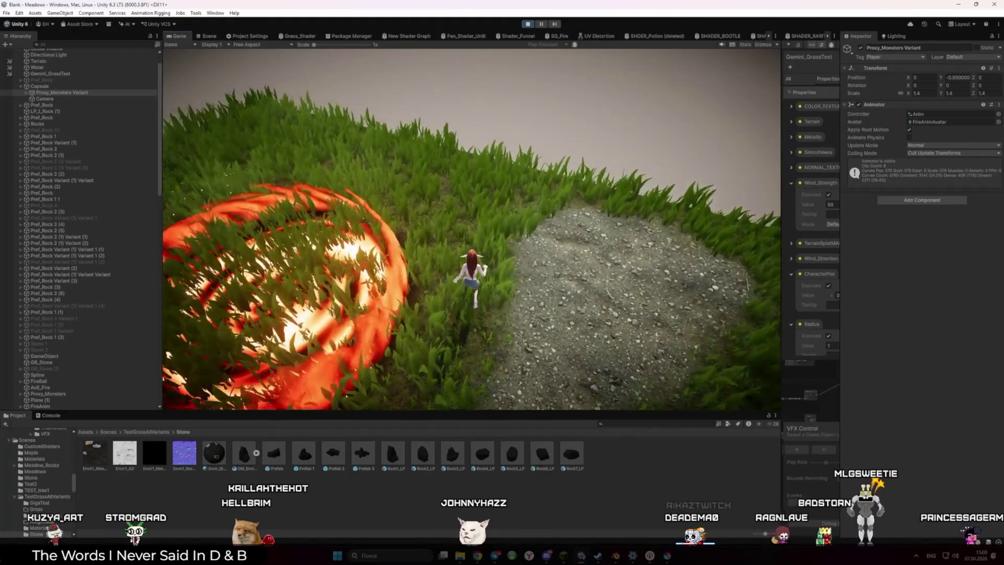
{"action": "key", "text": "w"}
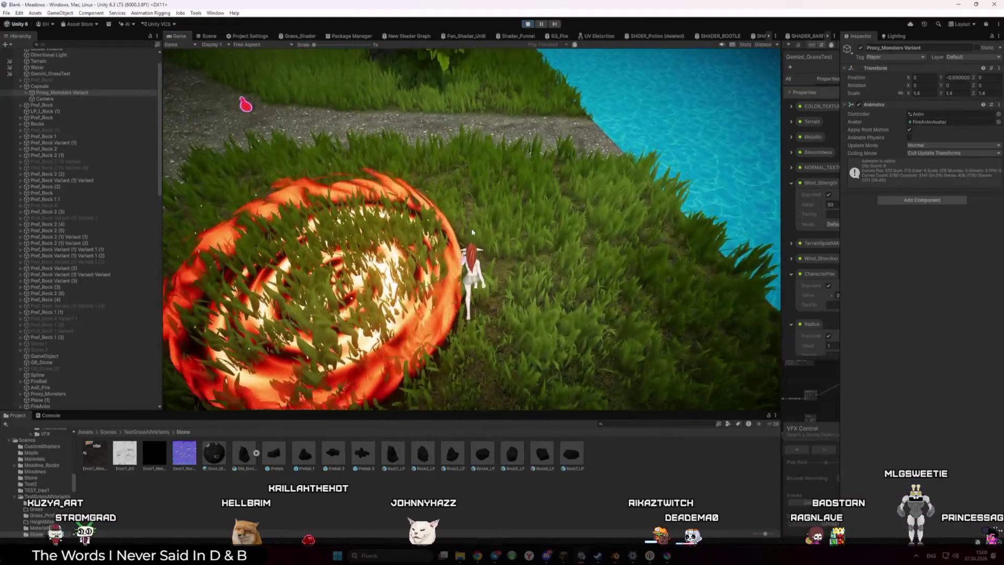
{"action": "key", "text": "w"}
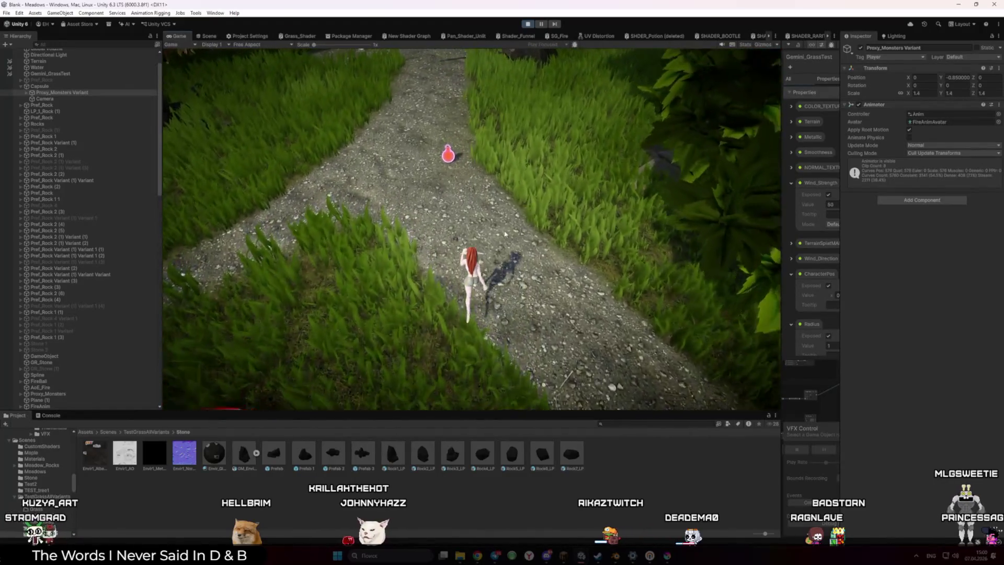
{"action": "key", "text": "w"}
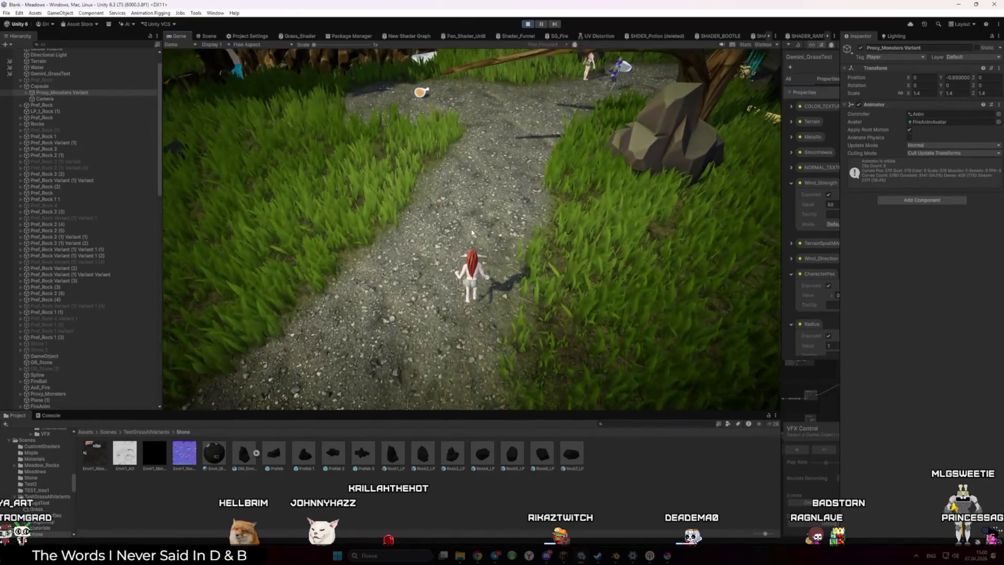
{"action": "key", "text": "w"}
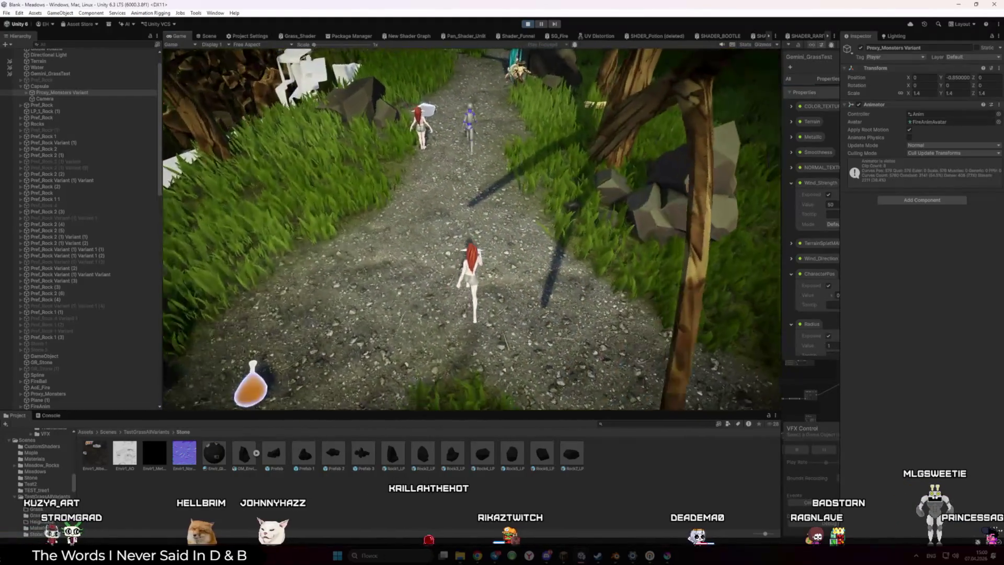
{"action": "key", "text": "w"}
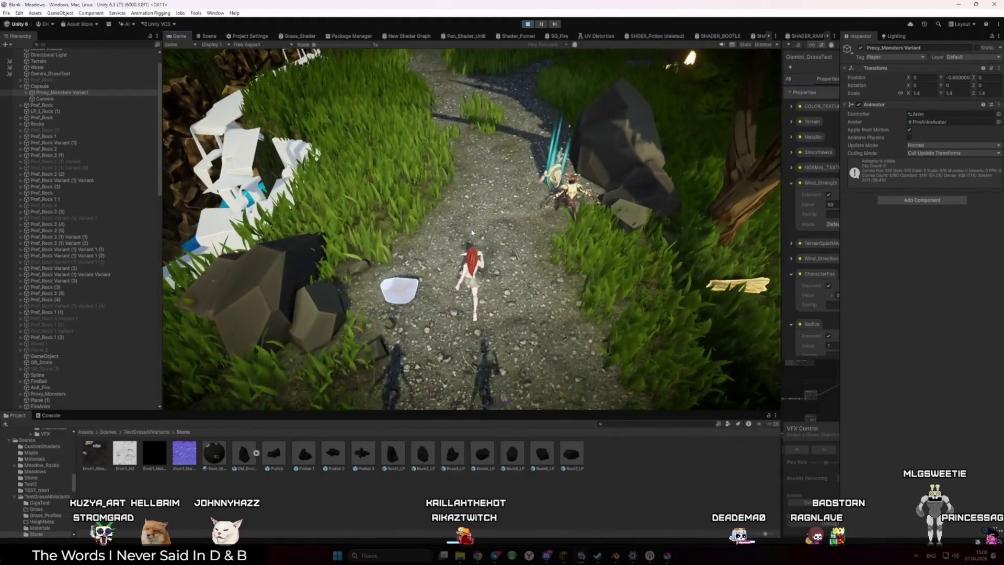
{"action": "key", "text": "w"}
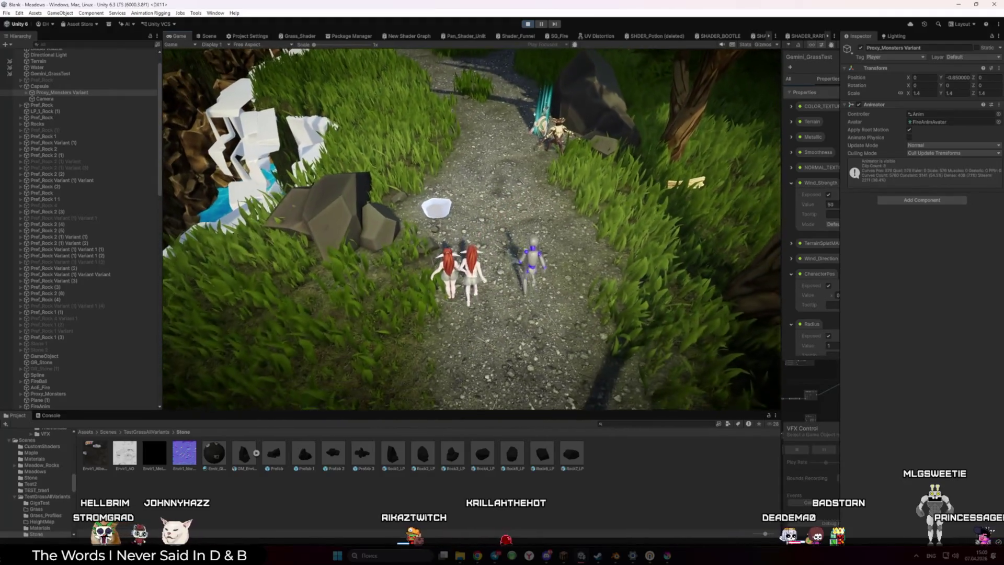
{"action": "key", "text": "w"}
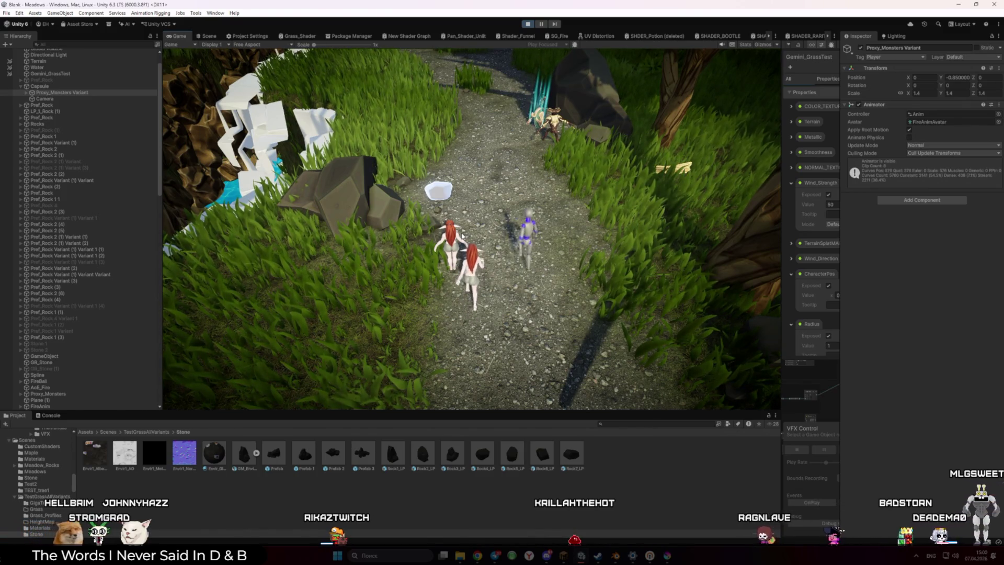
{"action": "key", "text": "w"}
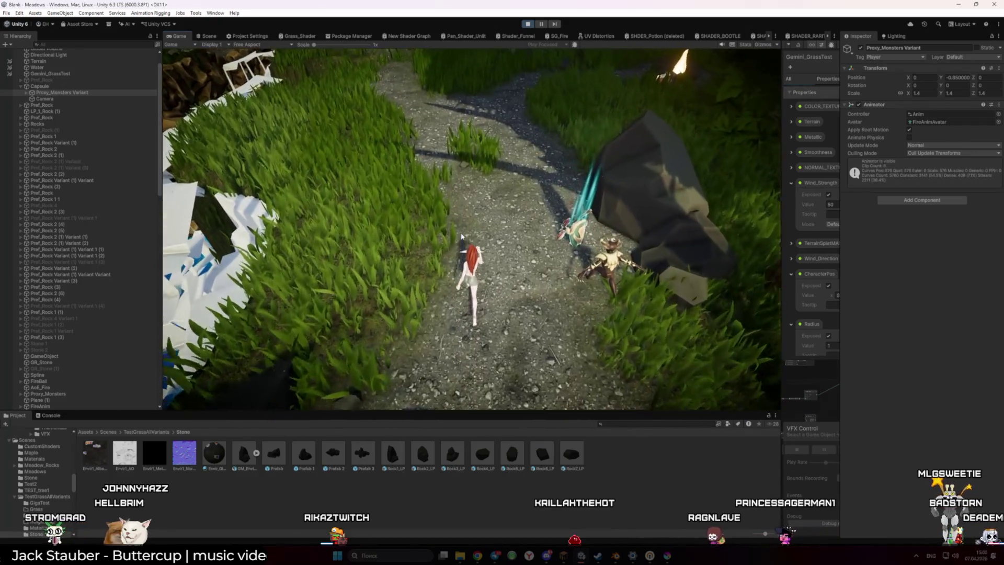
{"action": "key", "text": "w"}
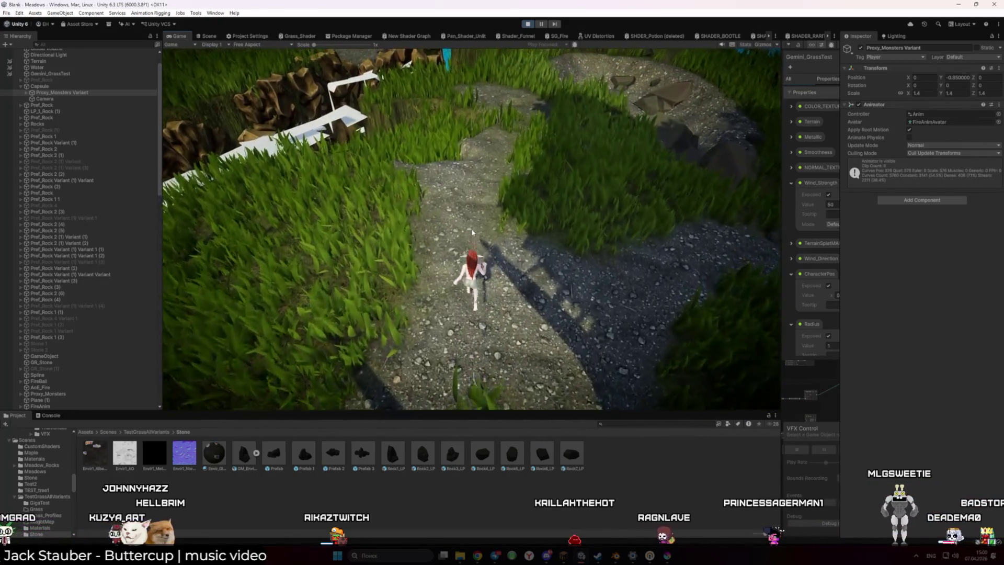
{"action": "key", "text": "w"}
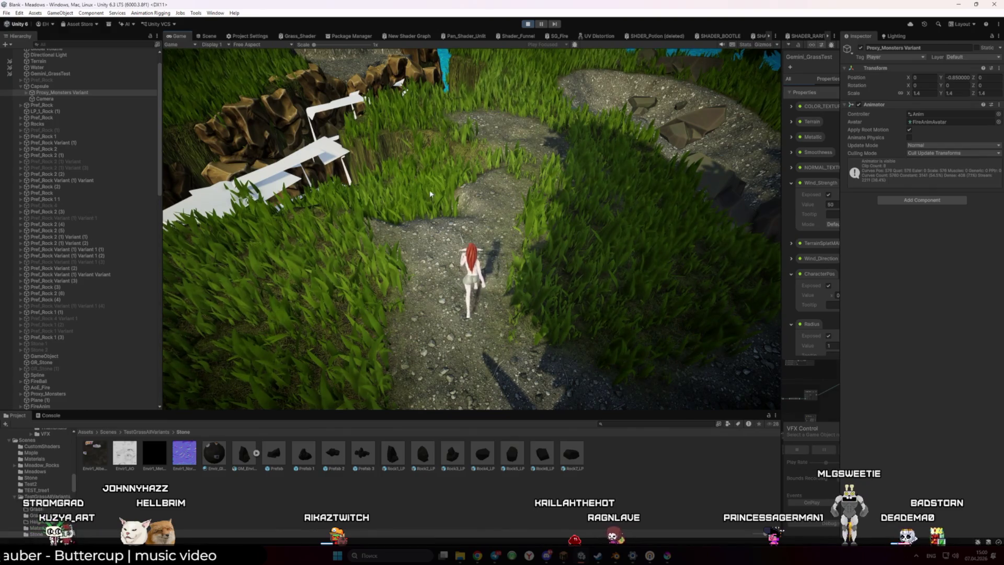
{"action": "left_click", "coordinate": [207, 37]}
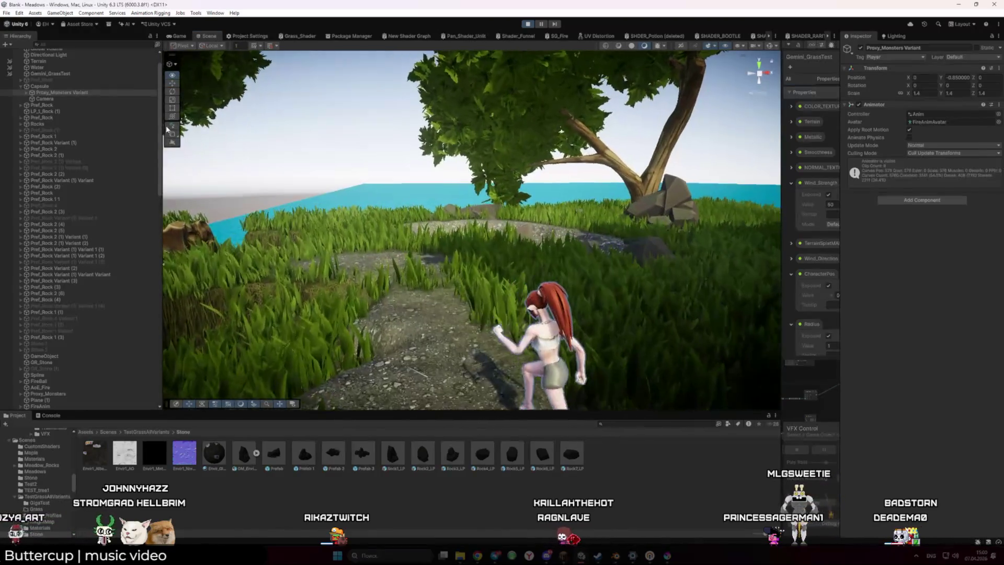
{"action": "left_click_drag", "start_coordinate": [211, 134], "coordinate": [234, 138]}
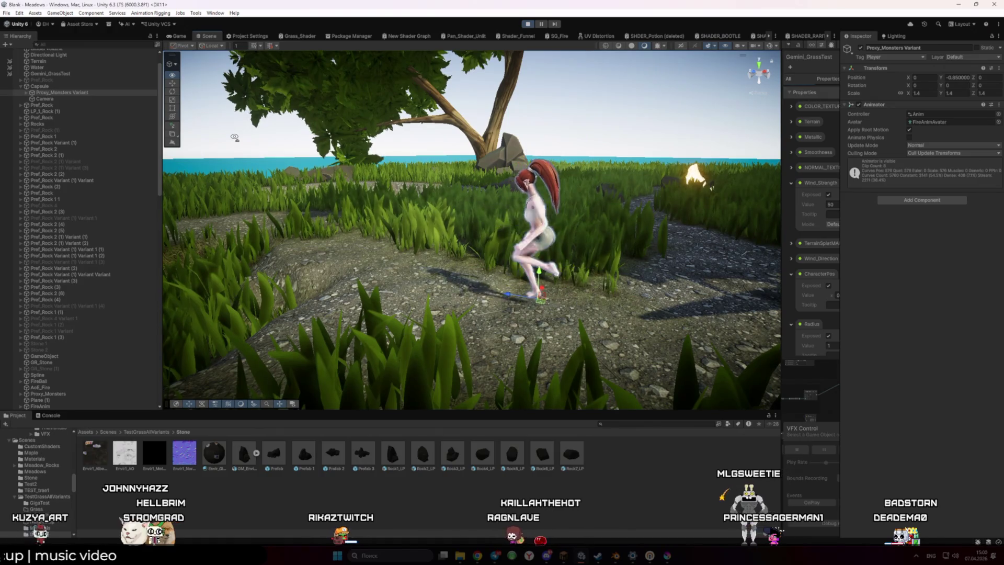
{"action": "left_click", "coordinate": [178, 36]}
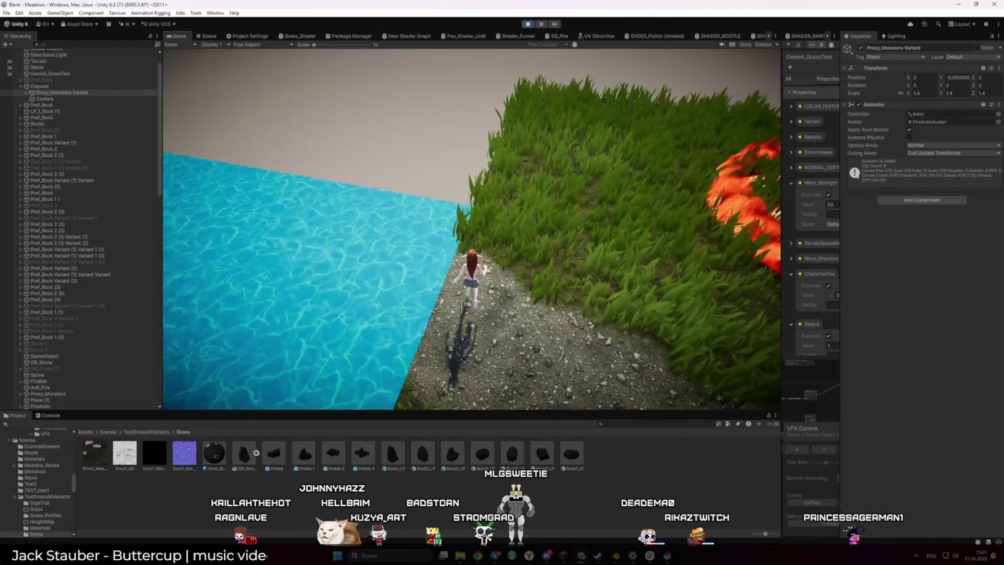
Run the character through the fire ring, over the white rocks and stone path, and up the cliffs.
{"action": "key", "text": "w"}
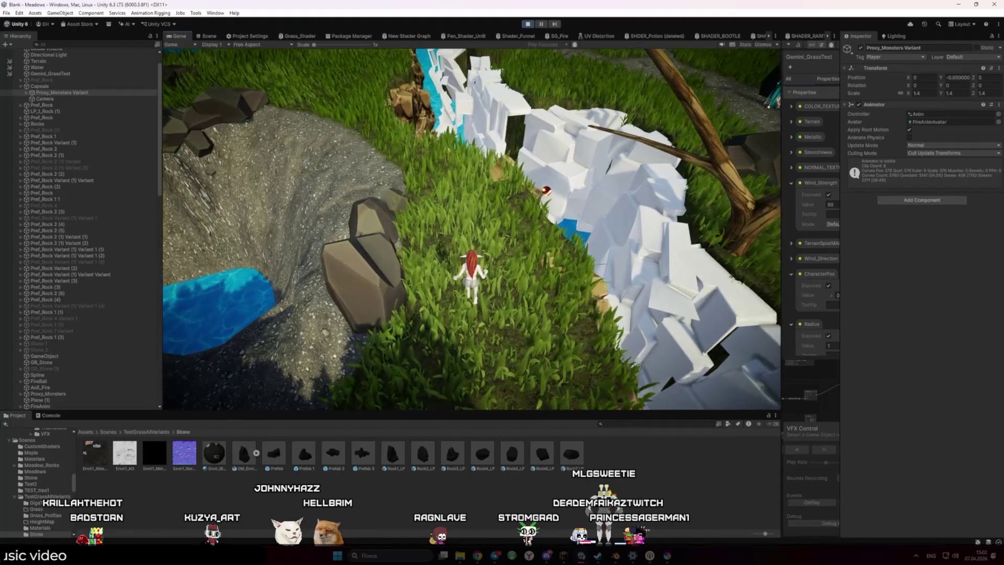
{"action": "key", "text": "w"}
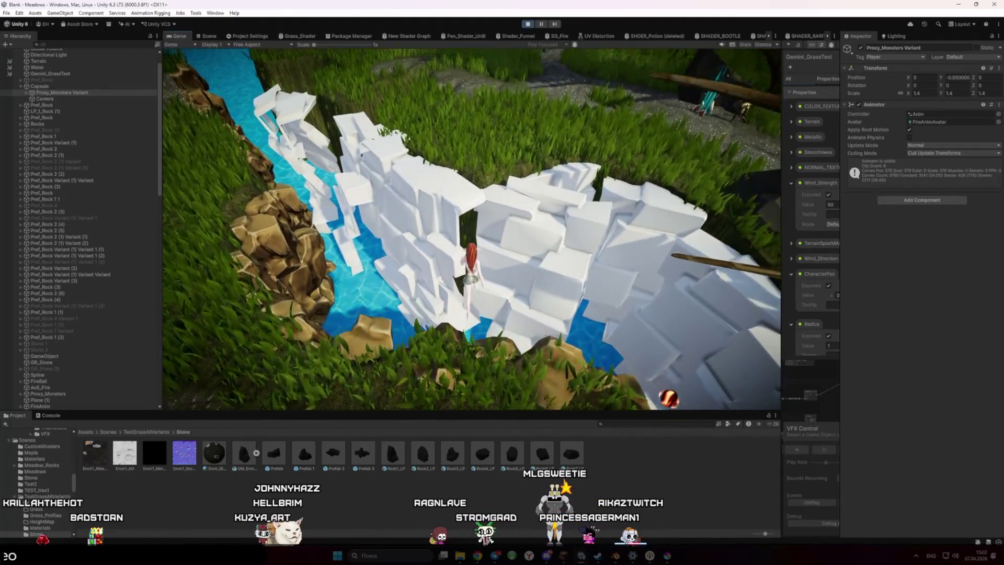
{"action": "key", "text": "w"}
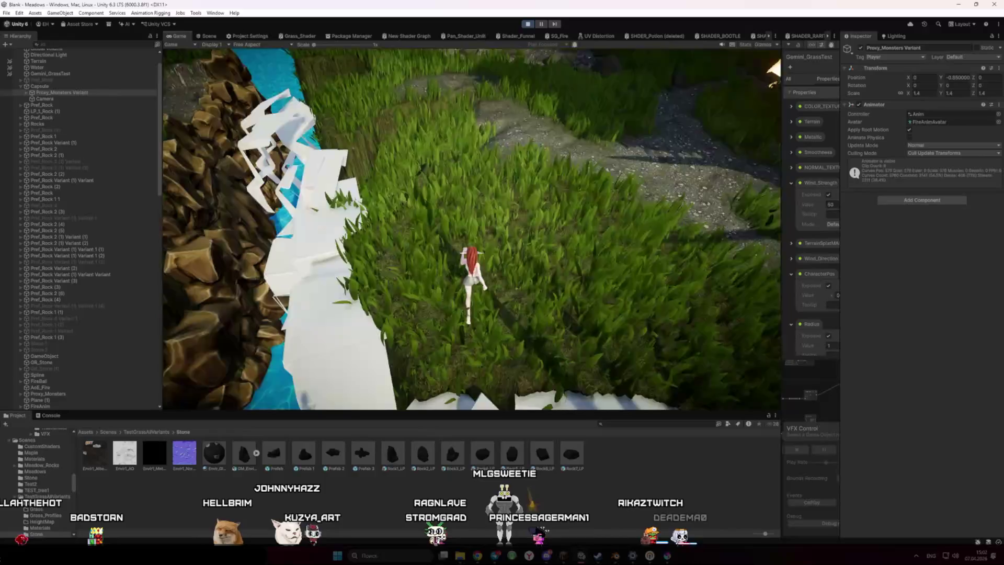
{"action": "key", "text": "w"}
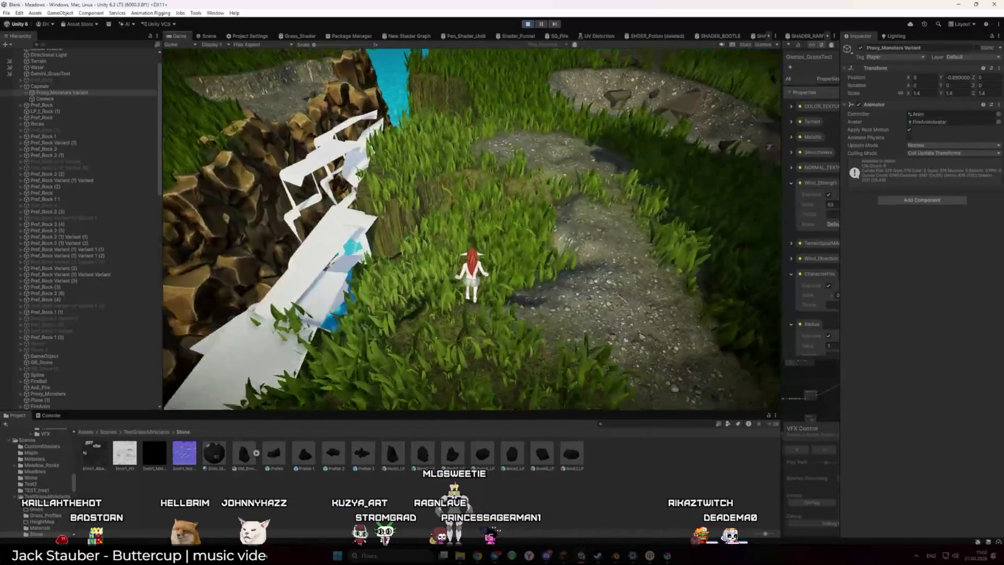
{"action": "key", "text": "w"}
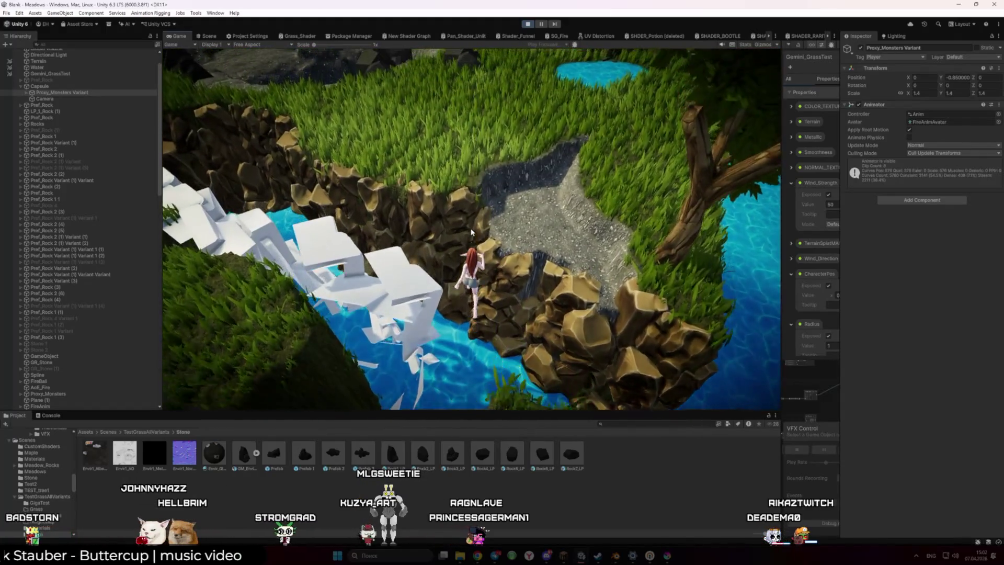
{"action": "key", "text": "w"}
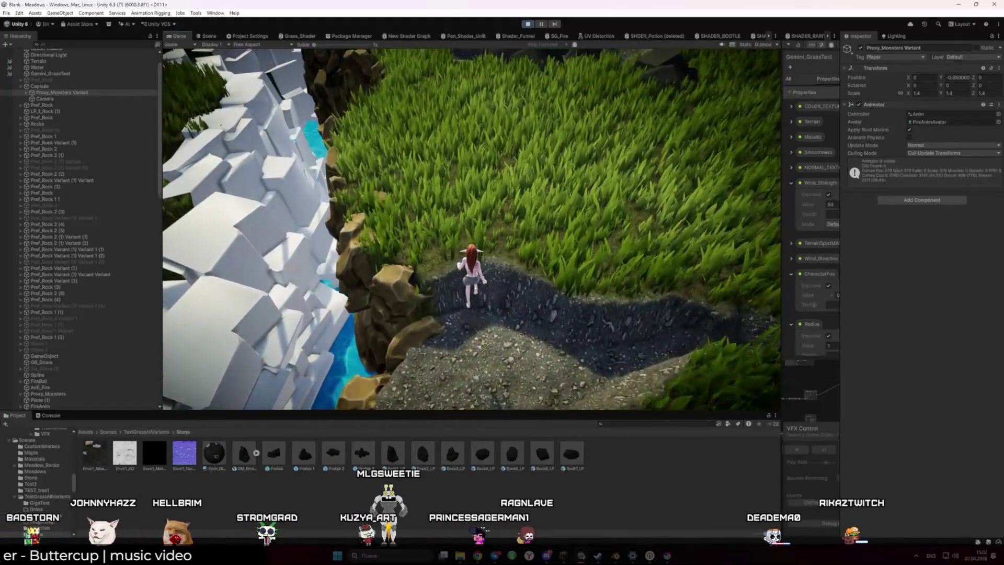
{"action": "key", "text": "w"}
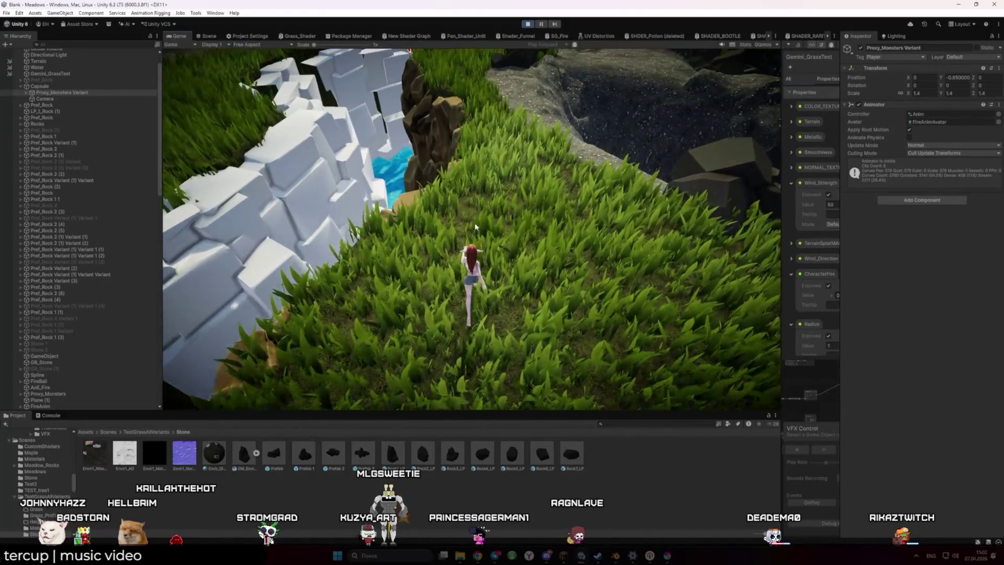
{"action": "key", "text": "w"}
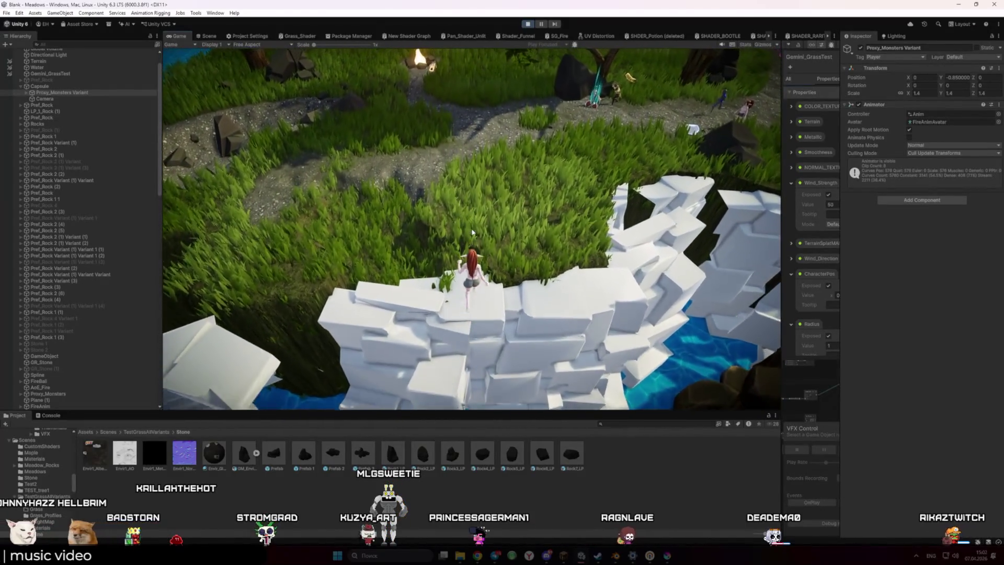
{"action": "key", "text": "w"}
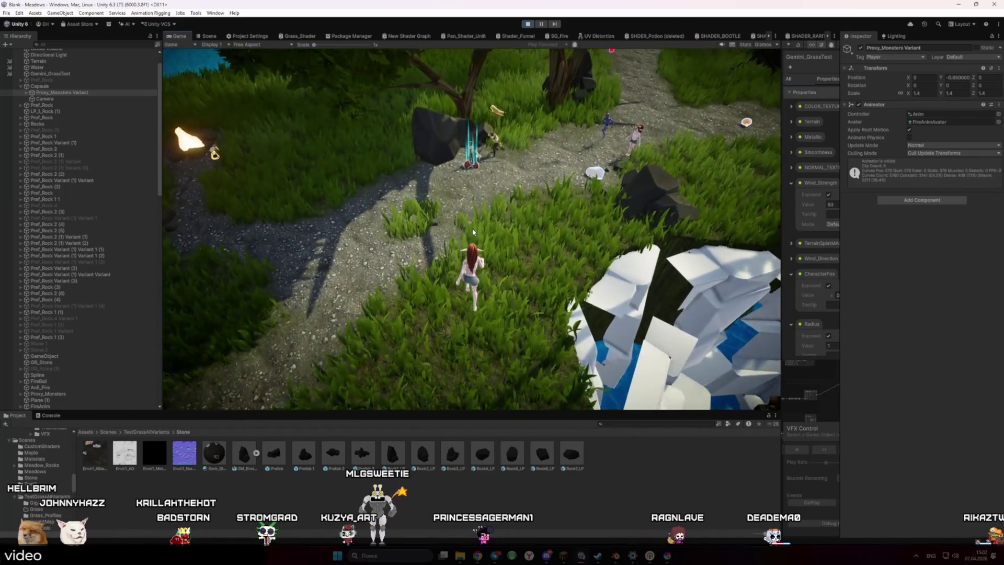
Run along the dirt path past the fire, through the clearing and slope into the grass field, then stop.
{"action": "key", "text": "w"}
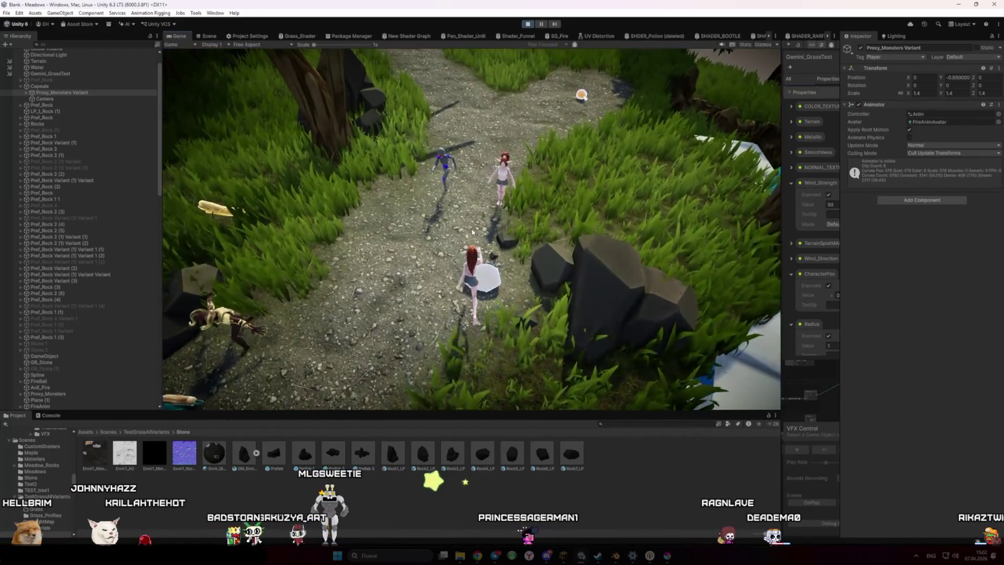
{"action": "key", "text": "w"}
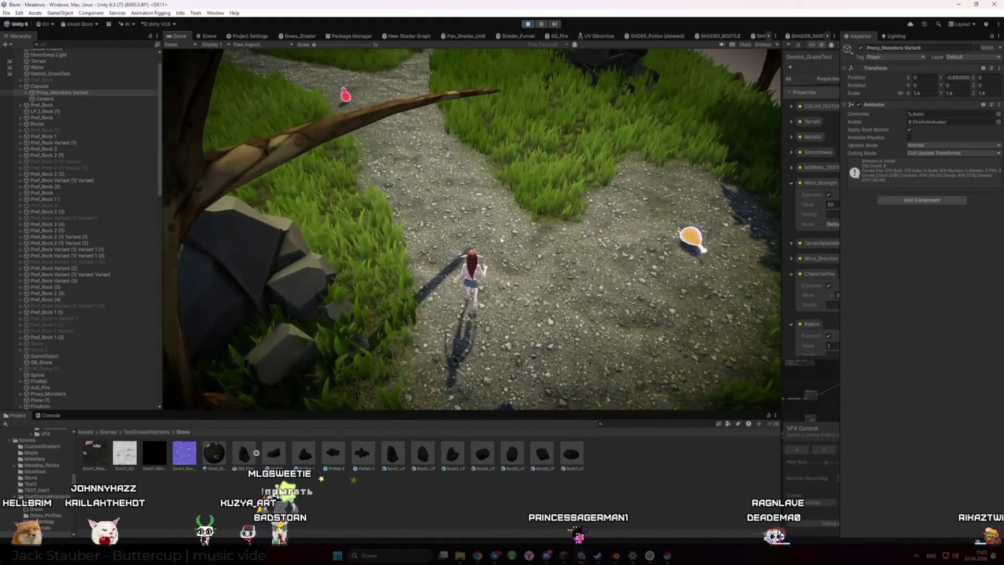
{"action": "key", "text": "w"}
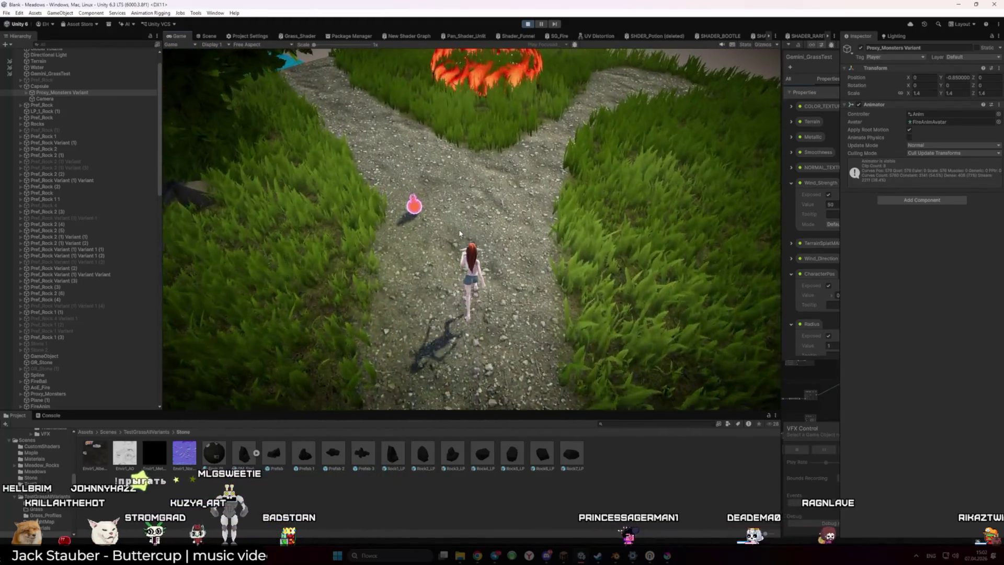
{"action": "key", "text": "w"}
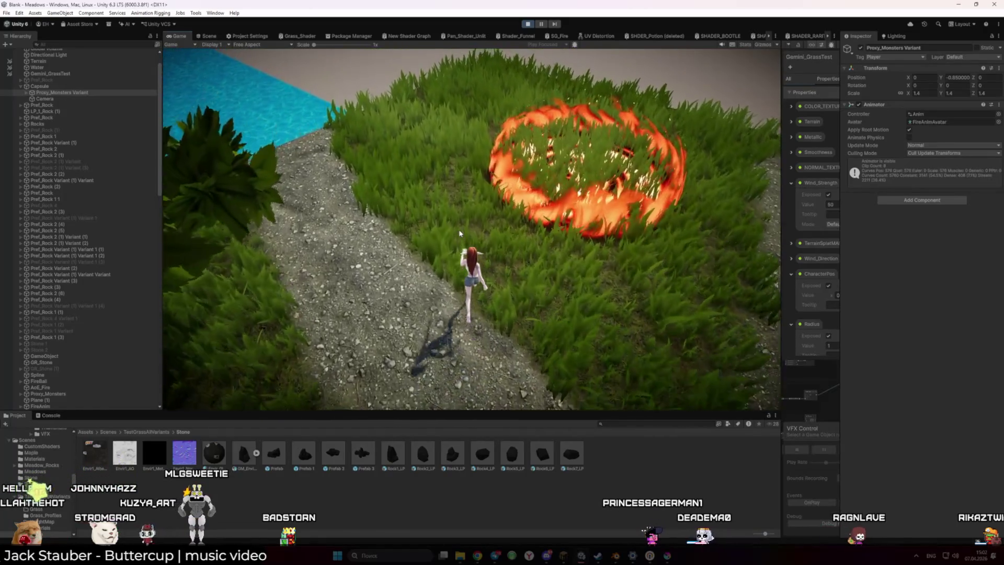
{"action": "key", "text": "w"}
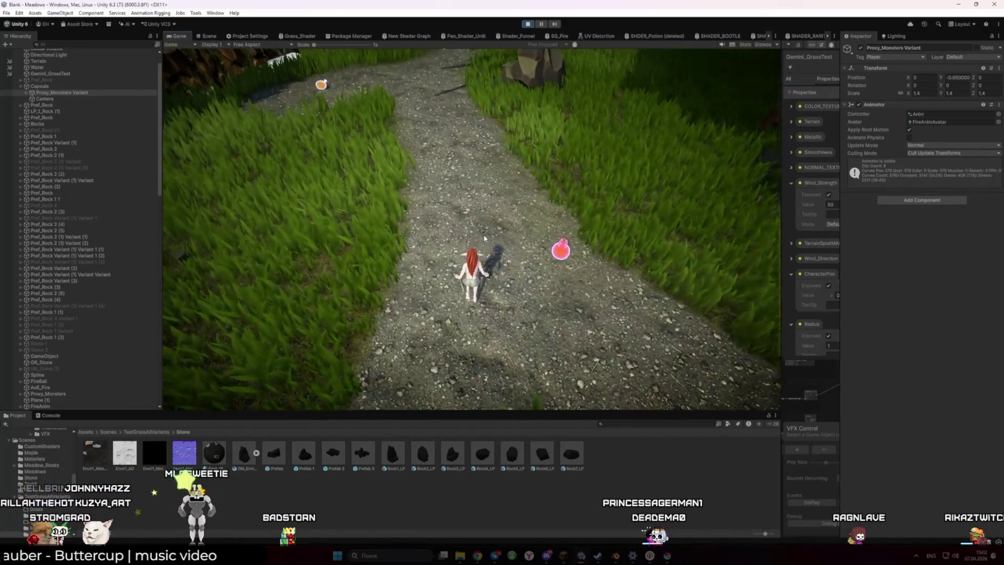
{"action": "key", "text": "w"}
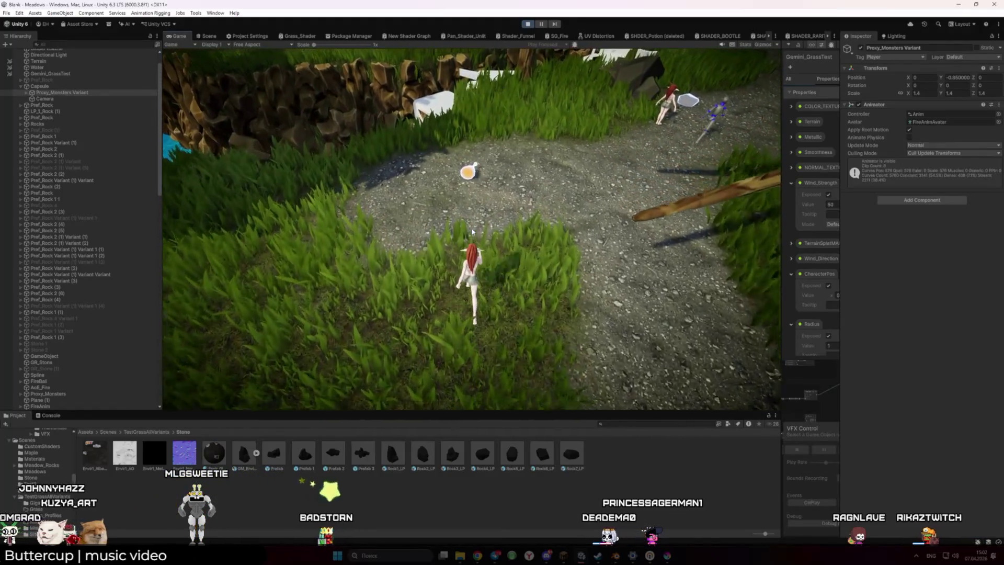
{"action": "key", "text": "w"}
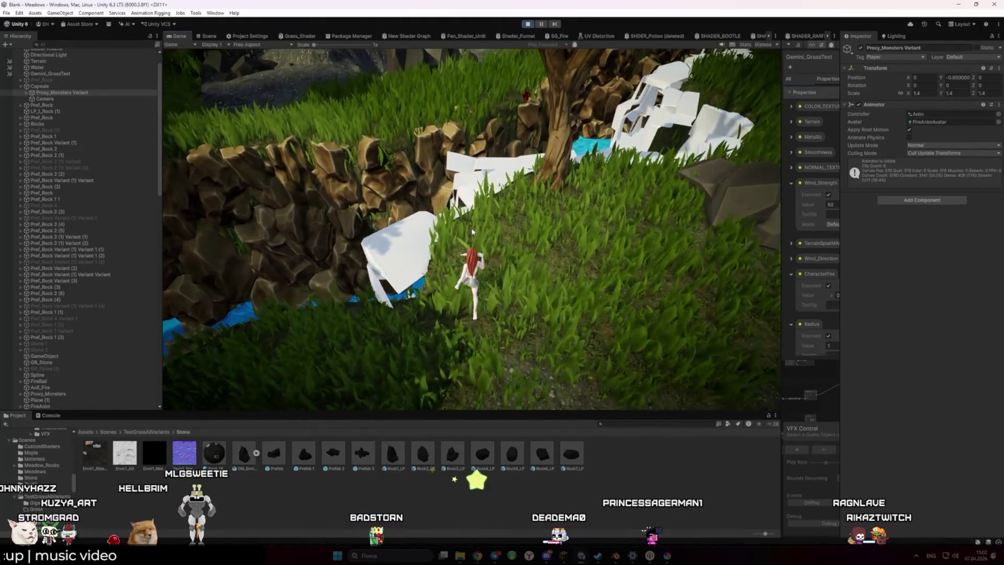
{"action": "key", "text": "w"}
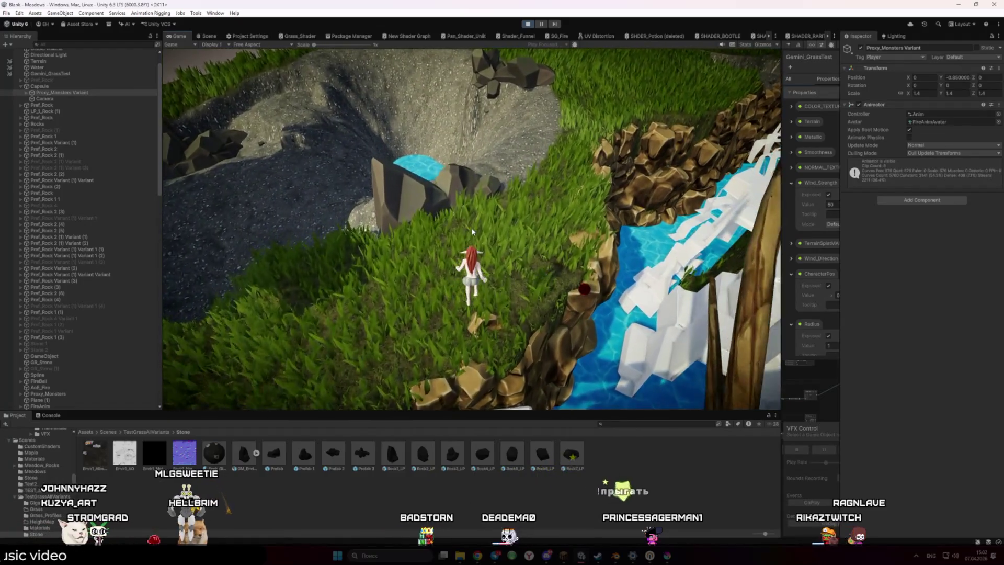
{"action": "key", "text": "w"}
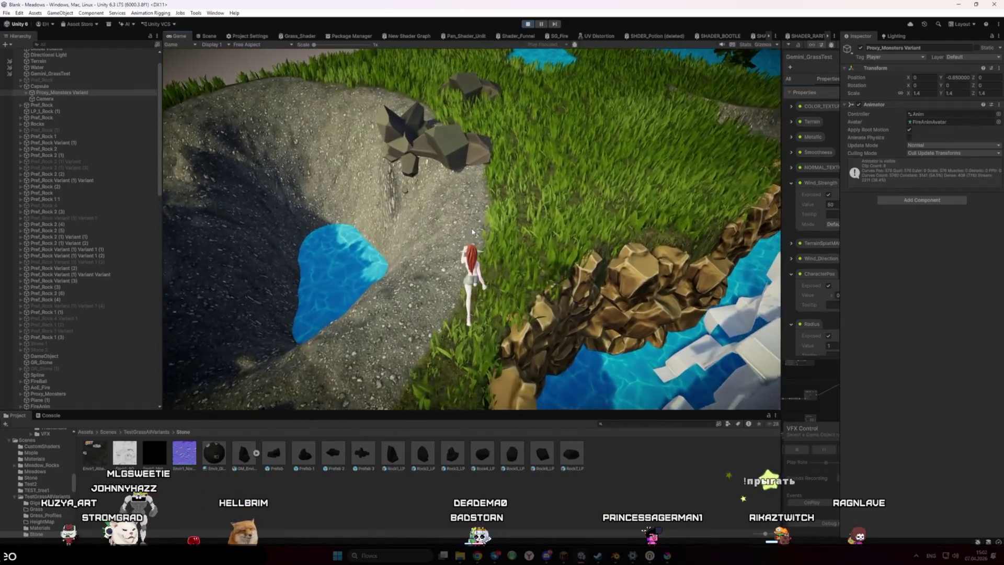
{"action": "key", "text": "w"}
{"action": "key", "text": "w"}
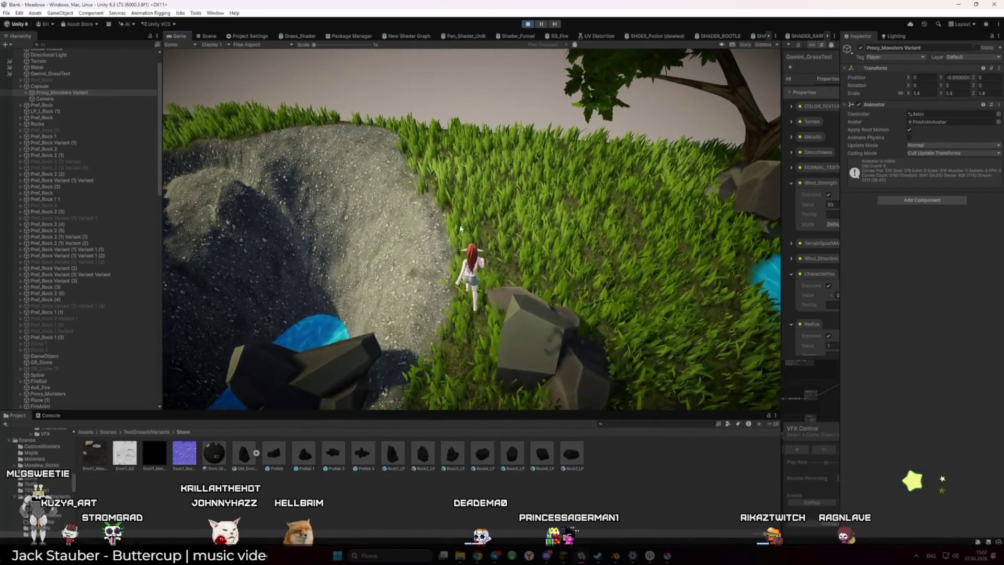
{"action": "key", "text": "w"}
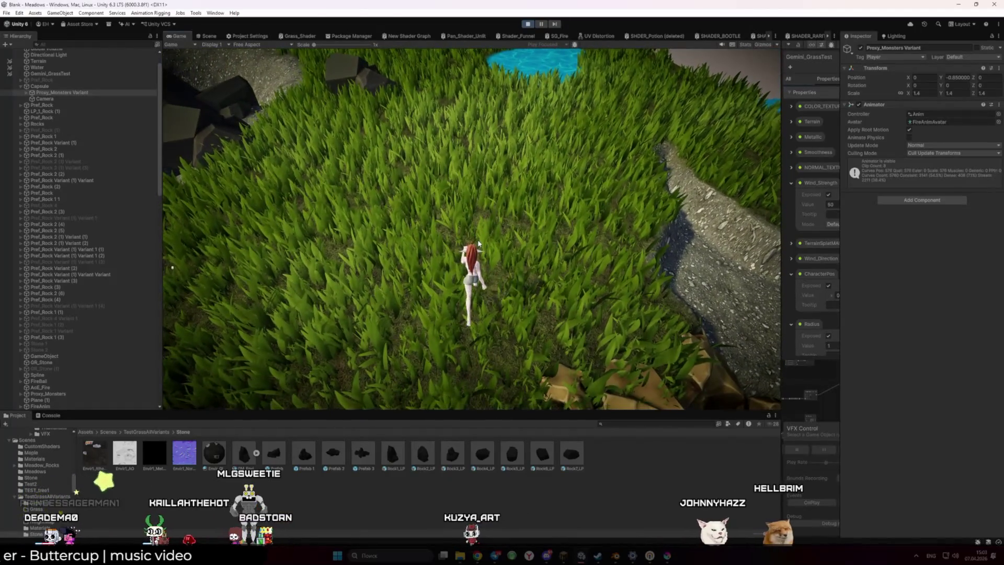
{"action": "left_click", "coordinate": [527, 23]}
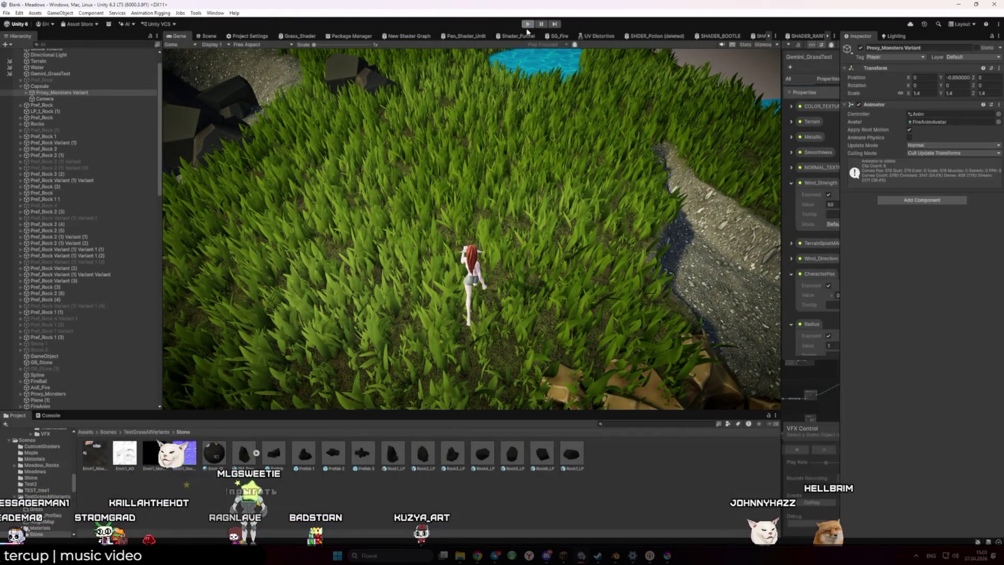
Select the Maple (13) tree near the pond and rotate it to Y 259.431.
{"action": "mouse_move", "coordinate": [629, 214]}
{"action": "left_mouse_down"}
{"action": "mouse_move", "coordinate": [769, 246]}
{"action": "mouse_move", "coordinate": [334, 386]}
{"action": "left_mouse_up"}
{"action": "left_click", "coordinate": [623, 120]}
{"action": "left_click", "coordinate": [884, 70]}
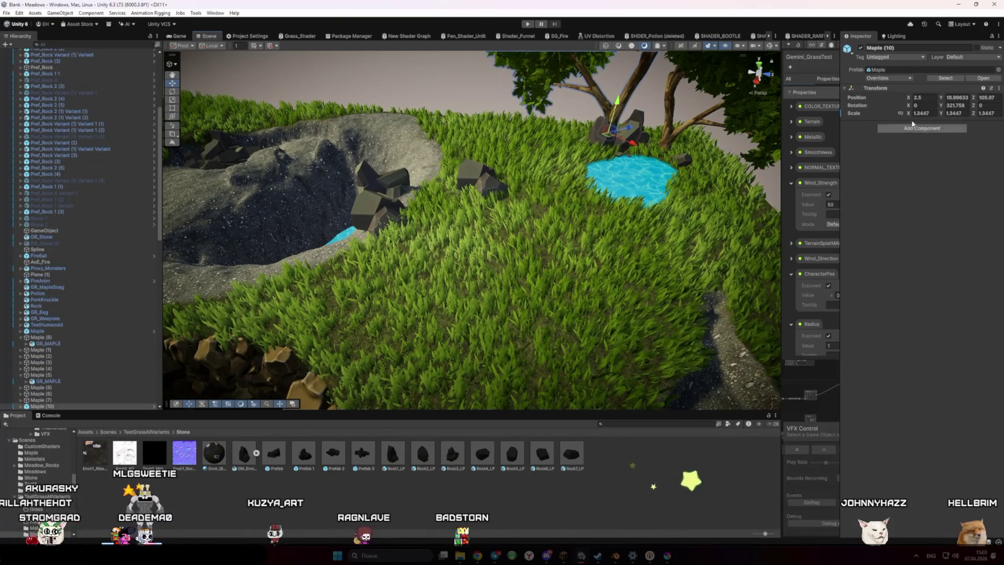
{"action": "left_click", "coordinate": [518, 504]}
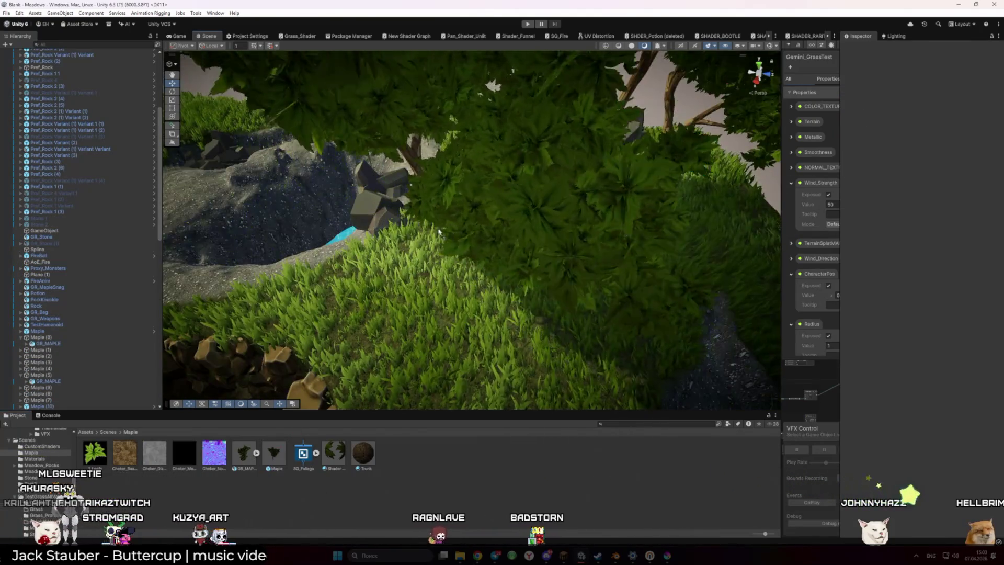
{"action": "left_click", "coordinate": [455, 240]}
{"action": "key", "text": "e"}
{"action": "left_click_drag", "start_coordinate": [477, 248], "coordinate": [345, 277]}
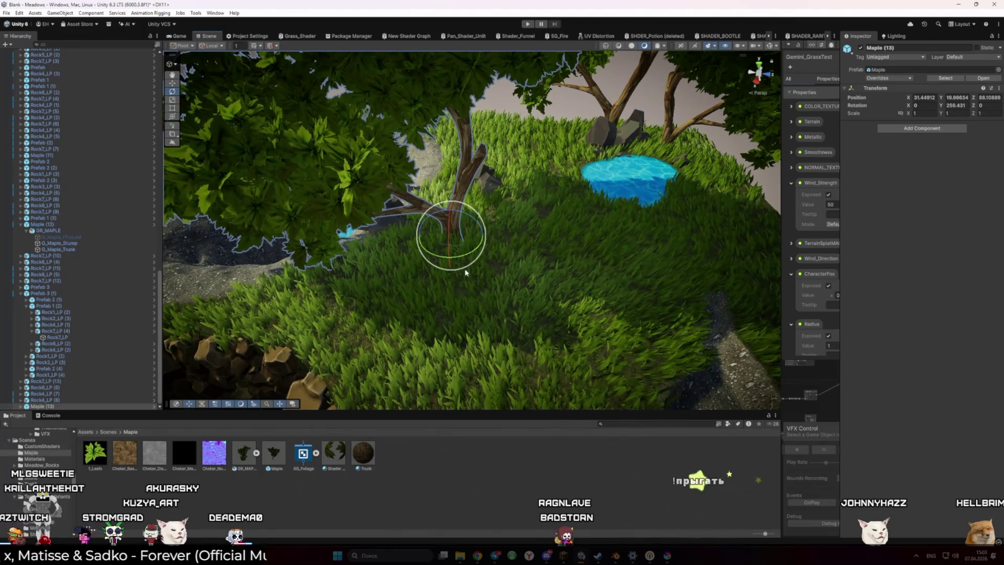
Shift Maple (13) slightly left, turn it to Y 311.965, and deselect it.
{"action": "mouse_move", "coordinate": [398, 198]}
{"action": "left_mouse_down"}
{"action": "mouse_move", "coordinate": [421, 213]}
{"action": "mouse_move", "coordinate": [433, 263]}
{"action": "mouse_move", "coordinate": [351, 175]}
{"action": "left_mouse_up"}
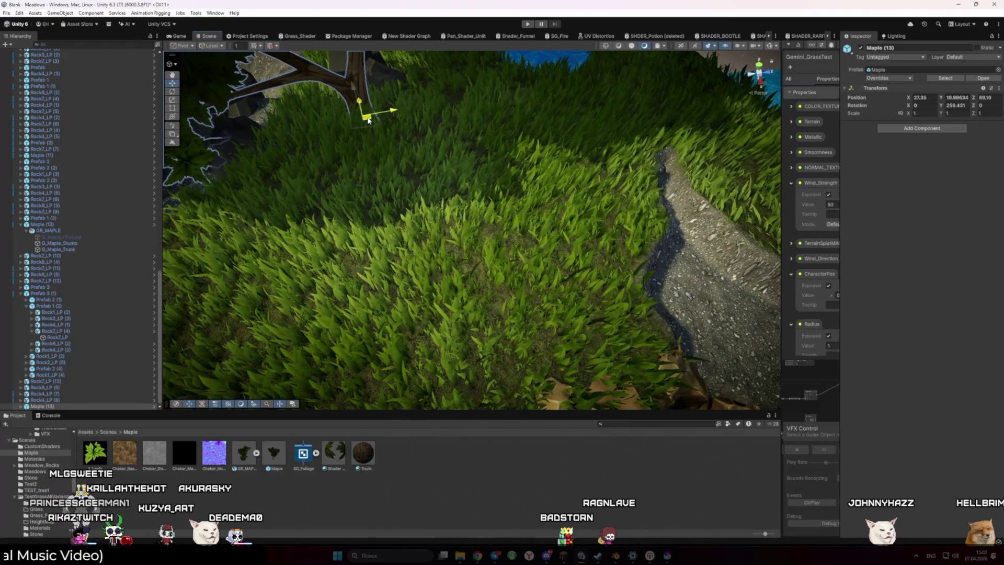
{"action": "mouse_move", "coordinate": [460, 140]}
{"action": "left_mouse_down"}
{"action": "mouse_move", "coordinate": [413, 133]}
{"action": "mouse_move", "coordinate": [401, 154]}
{"action": "left_mouse_up"}
{"action": "key", "text": "e"}
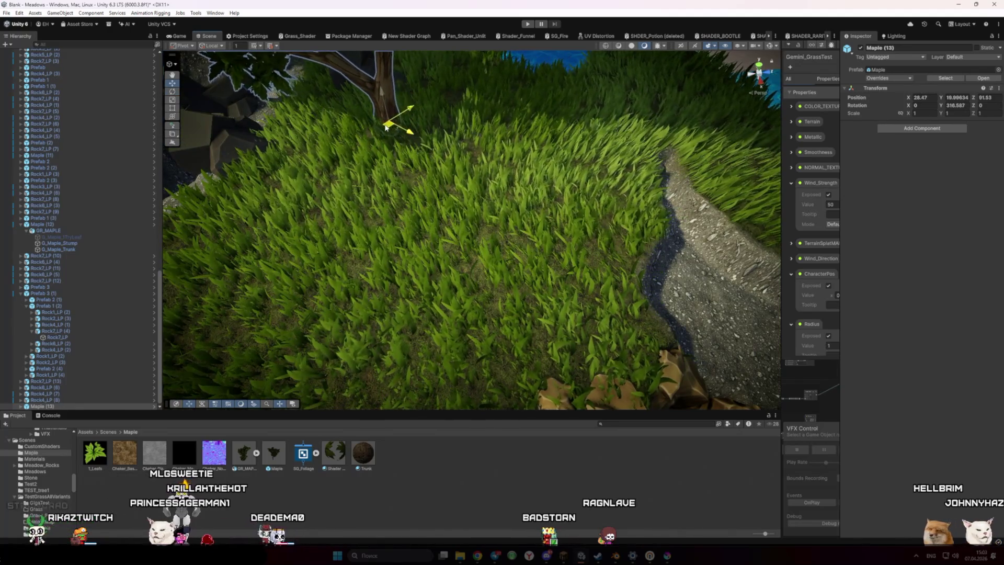
{"action": "left_click_drag", "start_coordinate": [385, 131], "coordinate": [424, 235]}
{"action": "key", "text": "e"}
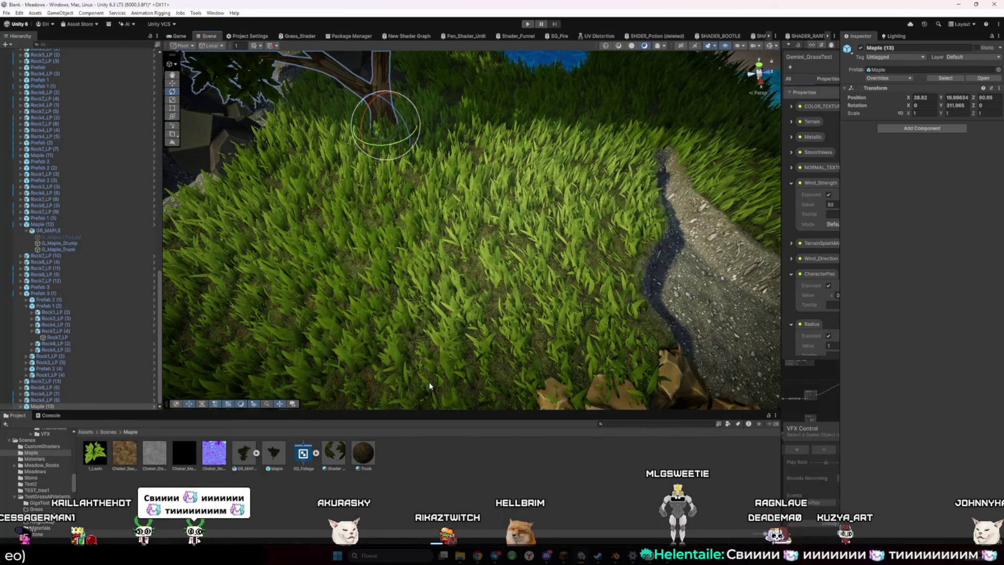
{"action": "left_click", "coordinate": [512, 489]}
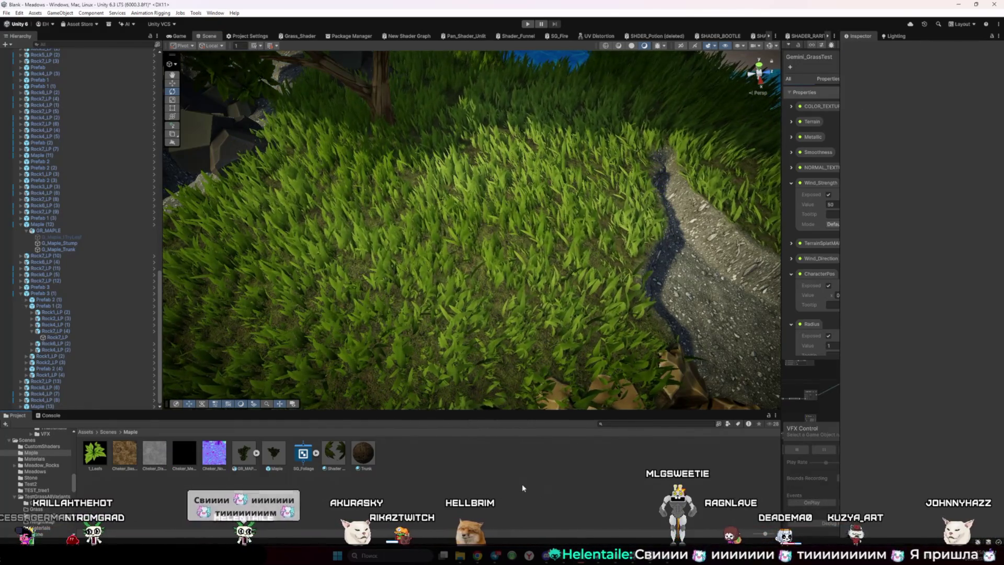